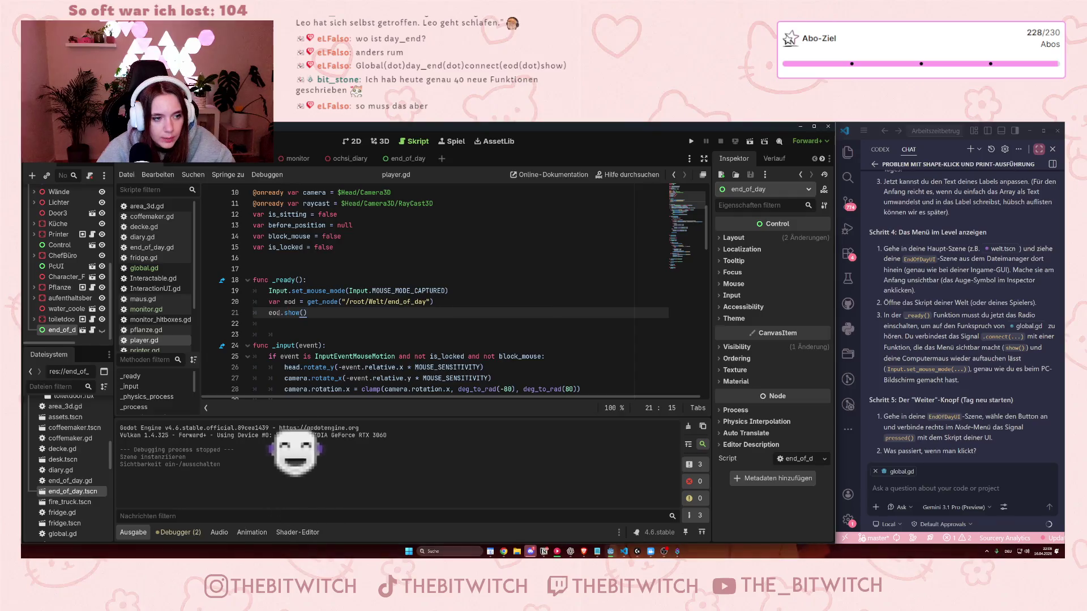
- Insert .connect(Global.day_end) between eod and .show() on line 21 of player.gd
{"action": "left_click", "coordinate": [281, 312]}
{"action": "type", "text": ".connect(Global.day_end)"}
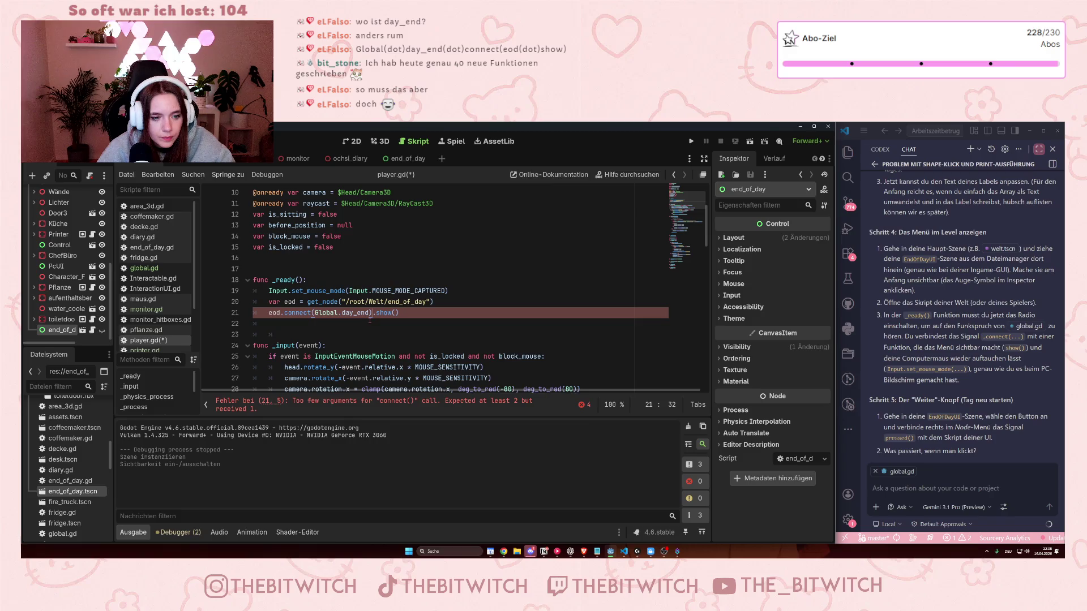
{"action": "left_click", "coordinate": [364, 332]}
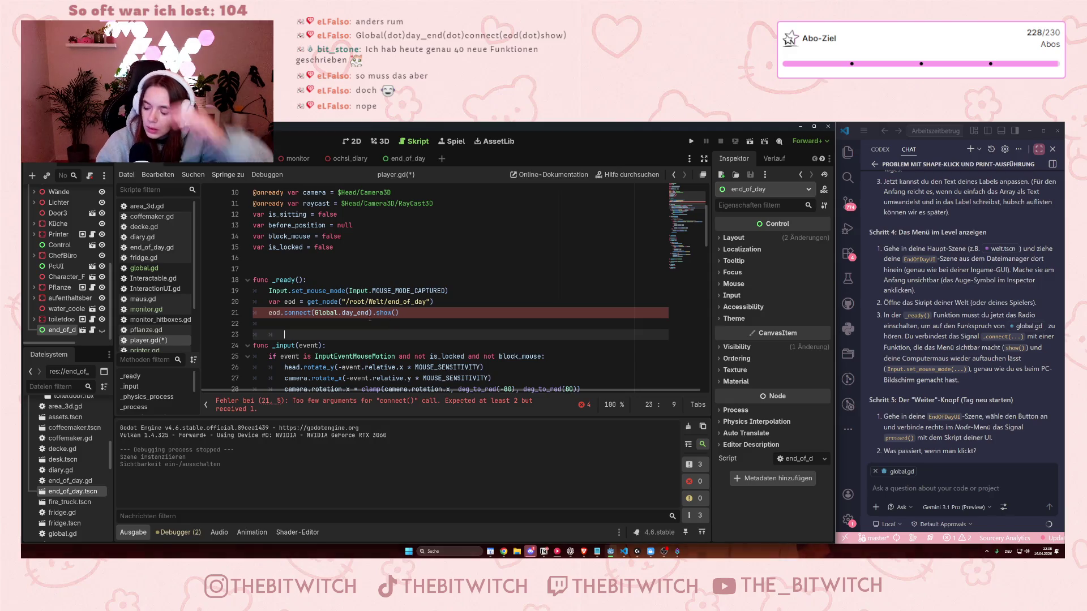
{"action": "mouse_move", "coordinate": [370, 318]}
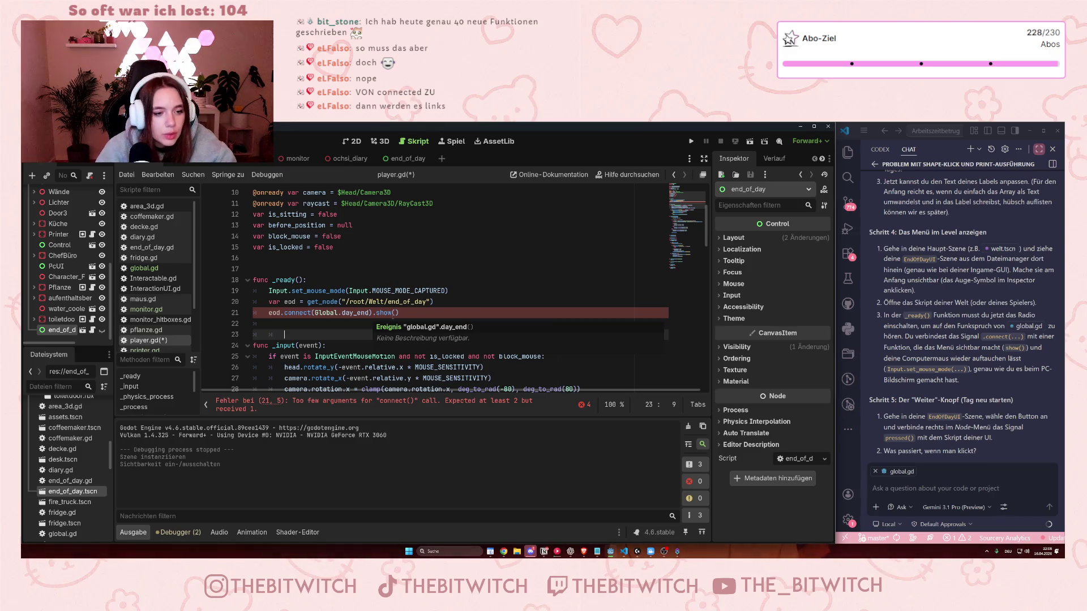
- Add a new line Global.day_end.connect(eod.show) below line 21
{"action": "left_click", "coordinate": [411, 310]}
{"action": "key", "text": "Return"}
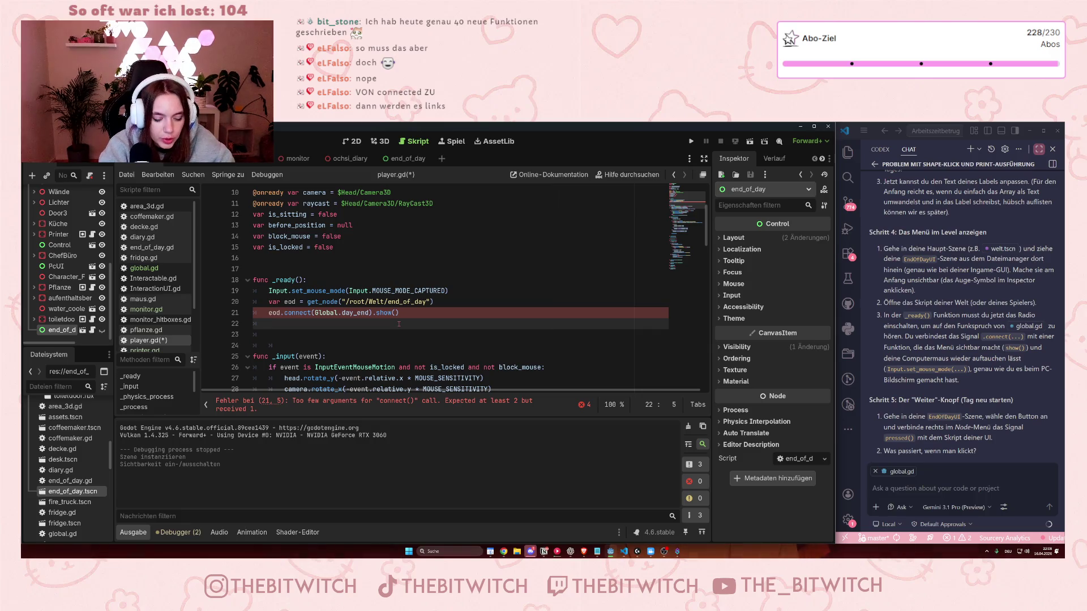
{"action": "type", "text": "Global."}
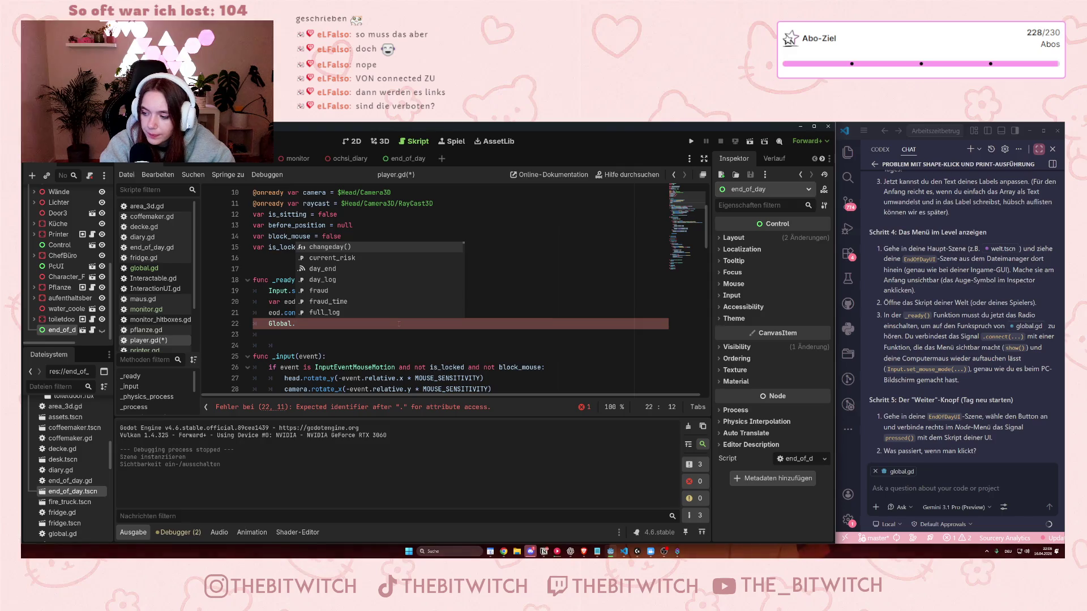
{"action": "type", "text": "day_end."}
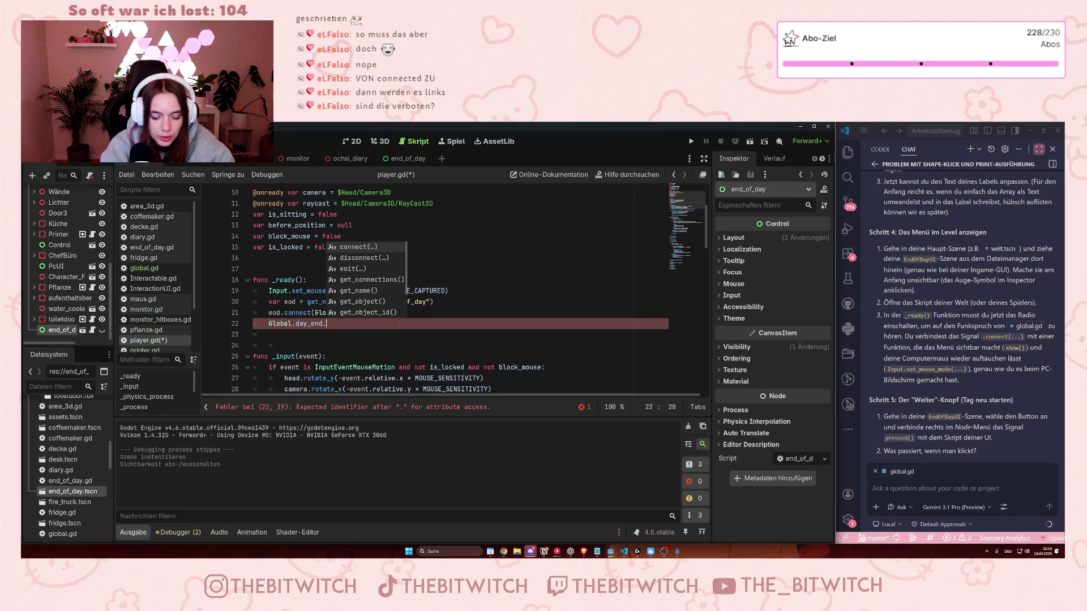
{"action": "type", "text": "conne"}
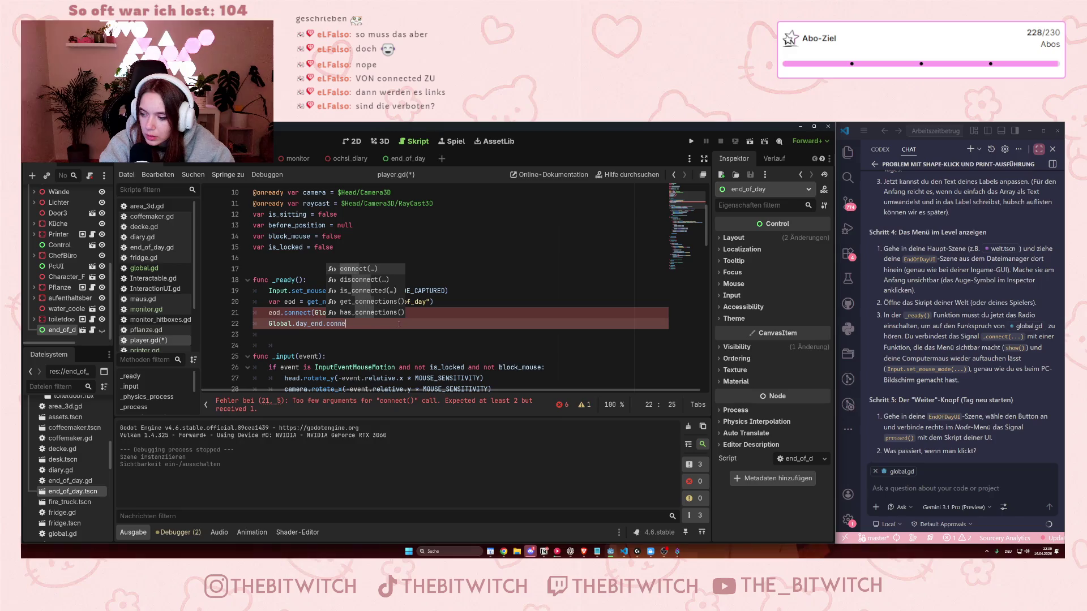
{"action": "type", "text": "ct(eod"}
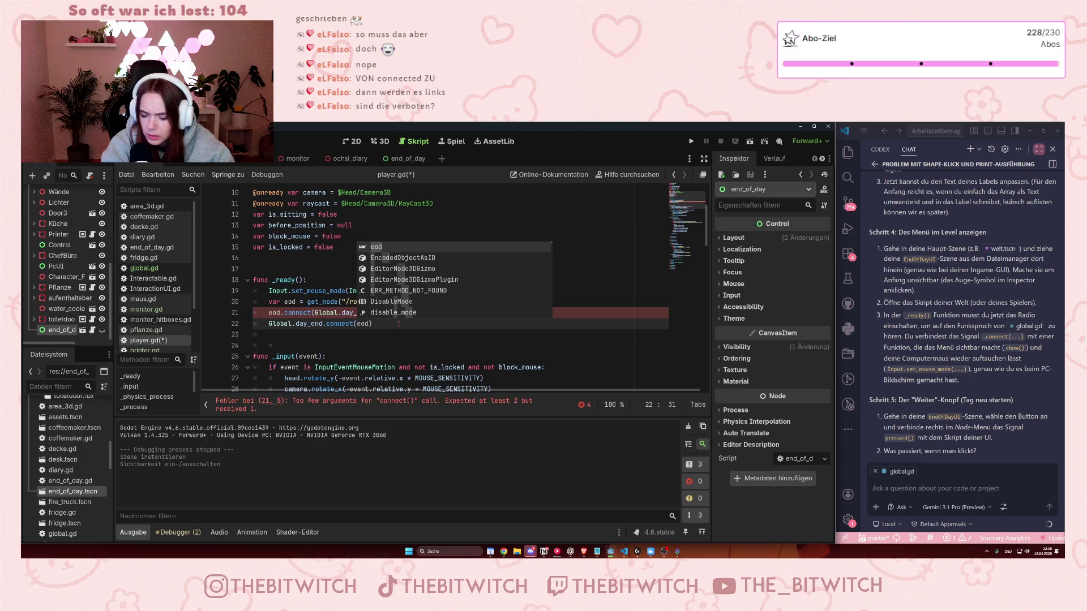
{"action": "type", "text": ".show"}
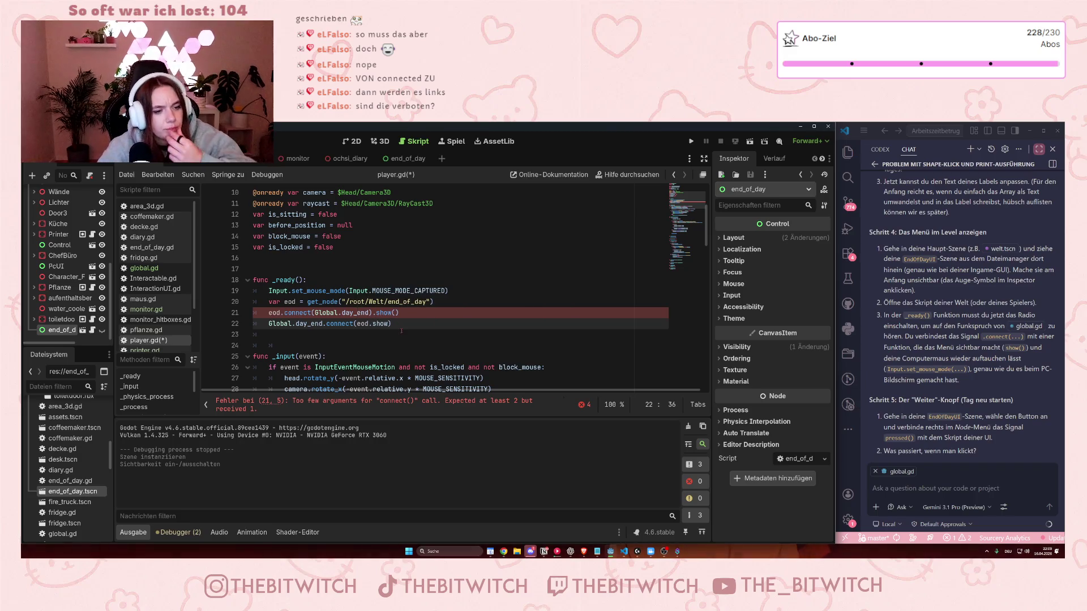
{"action": "left_click", "coordinate": [404, 354]}
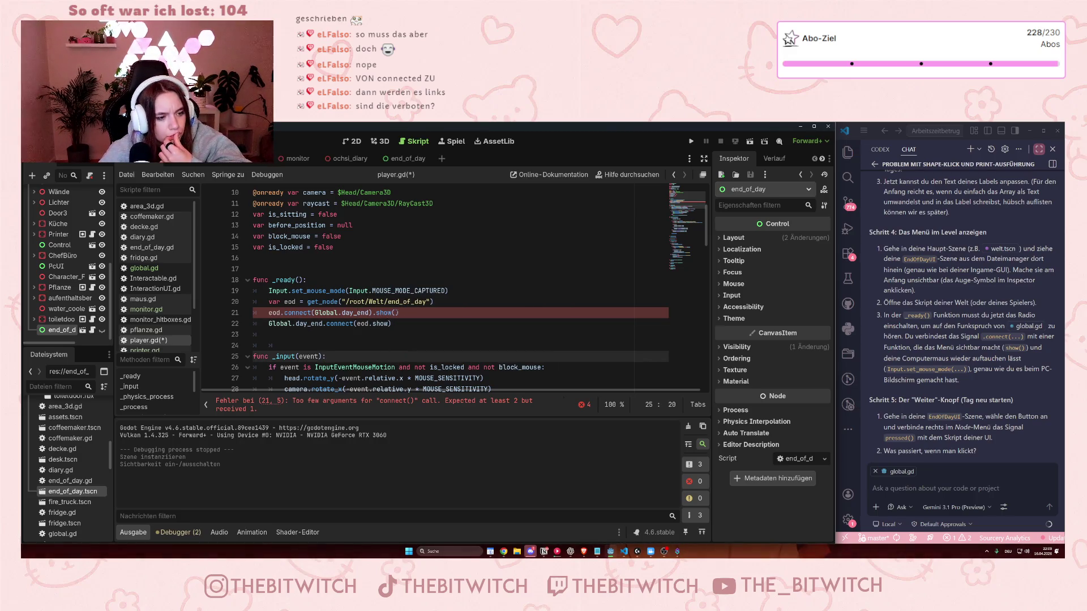
- Delete the faulty eod.connect(Global.day_end).show() line
{"action": "left_click", "coordinate": [407, 313]}
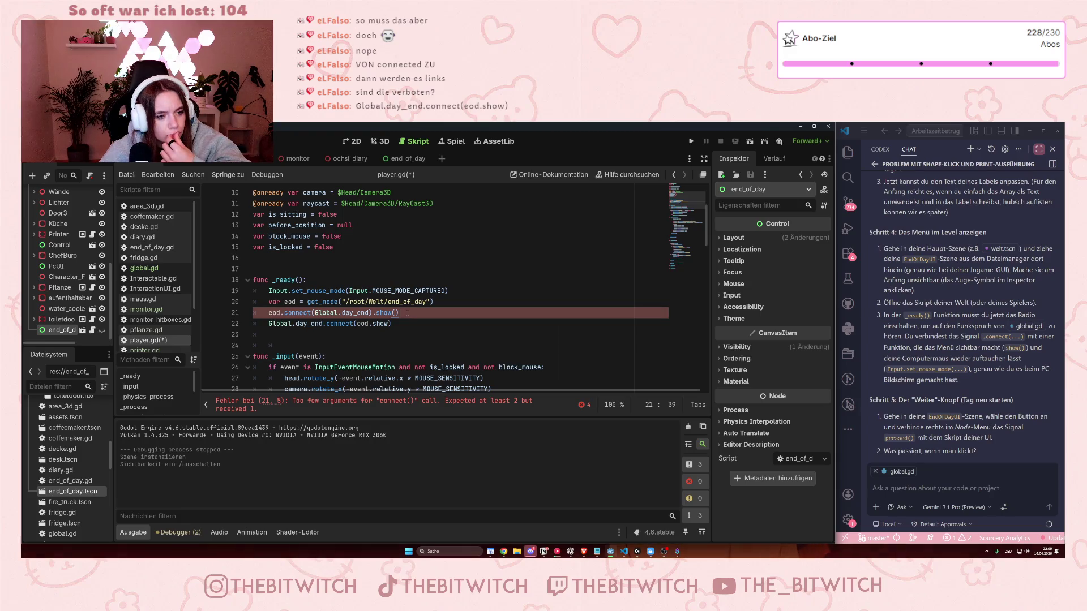
{"action": "left_click", "coordinate": [444, 306]}
{"action": "key", "text": "shift+Down"}
{"action": "key", "text": "BackSpace"}
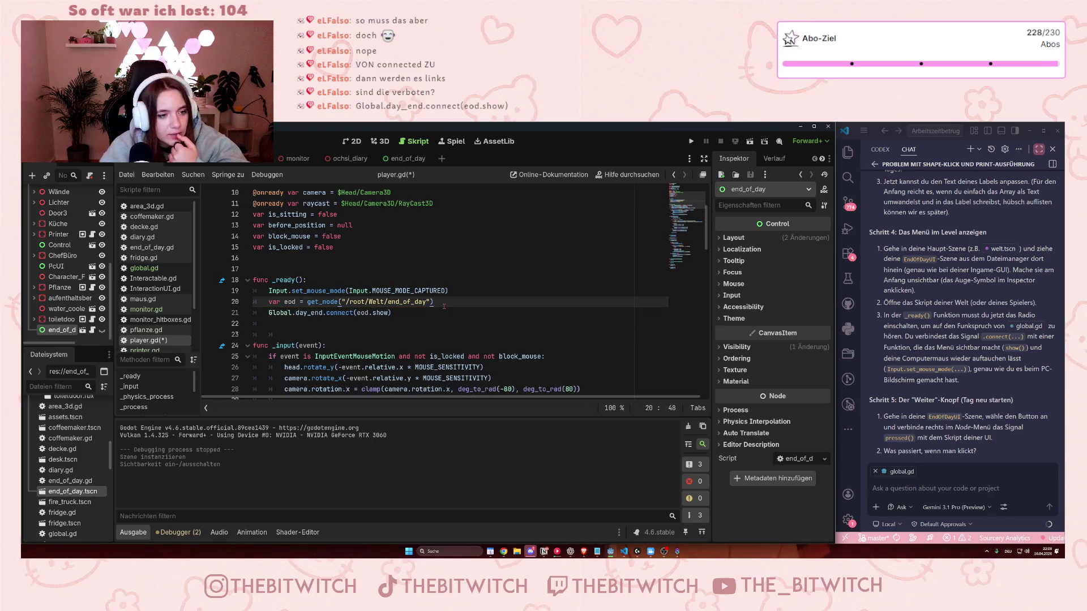
{"action": "key", "text": "Down"}
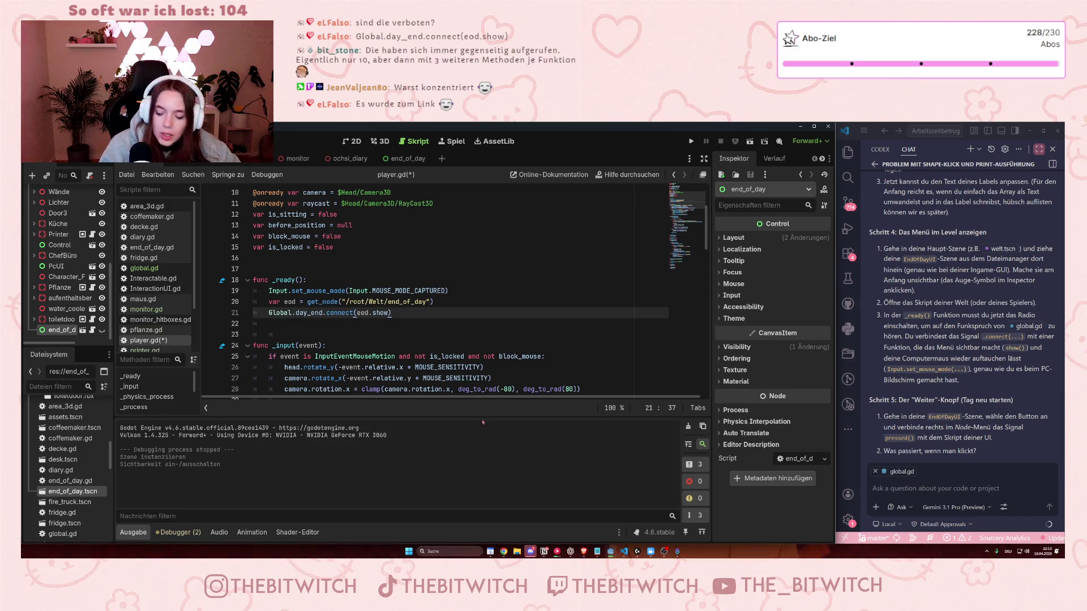
{"action": "mouse_move", "coordinate": [308, 313]}
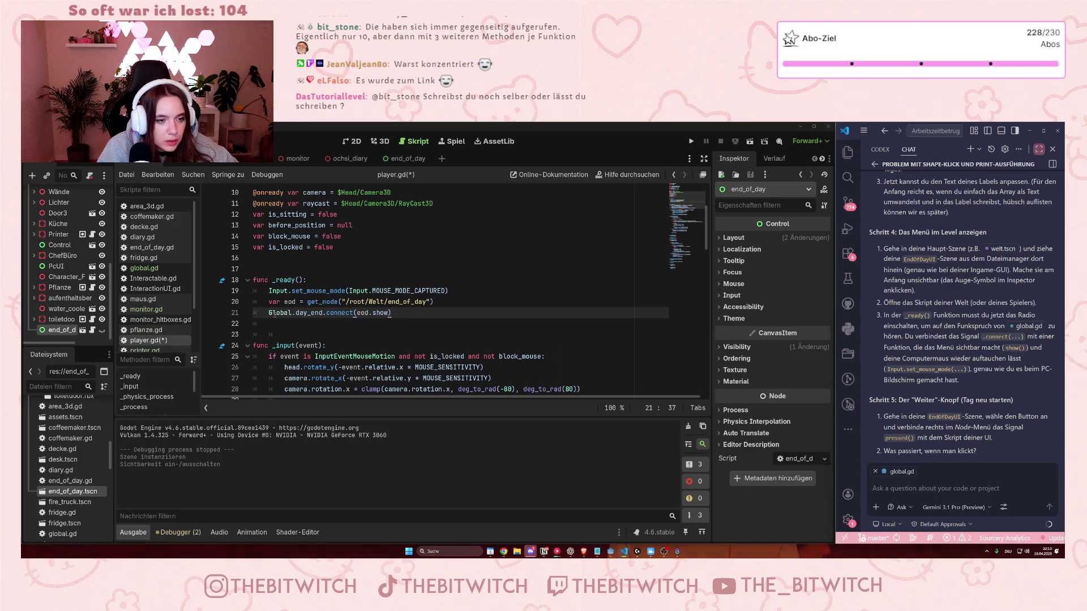
{"action": "mouse_move", "coordinate": [271, 313]}
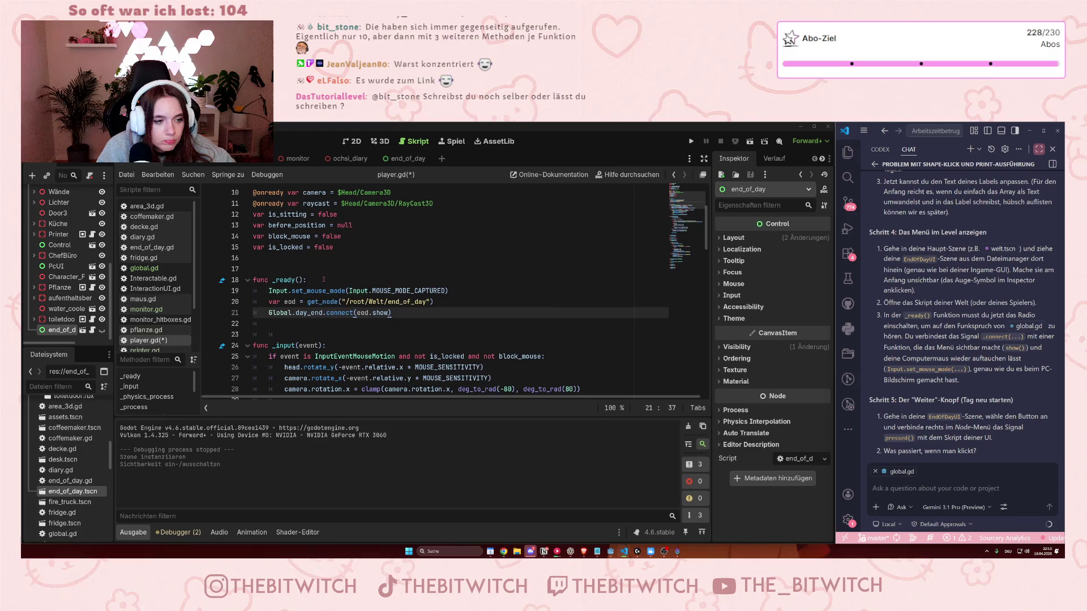
- Declare a new func show_end(): below _ready() in player.gd
{"action": "left_click", "coordinate": [415, 313]}
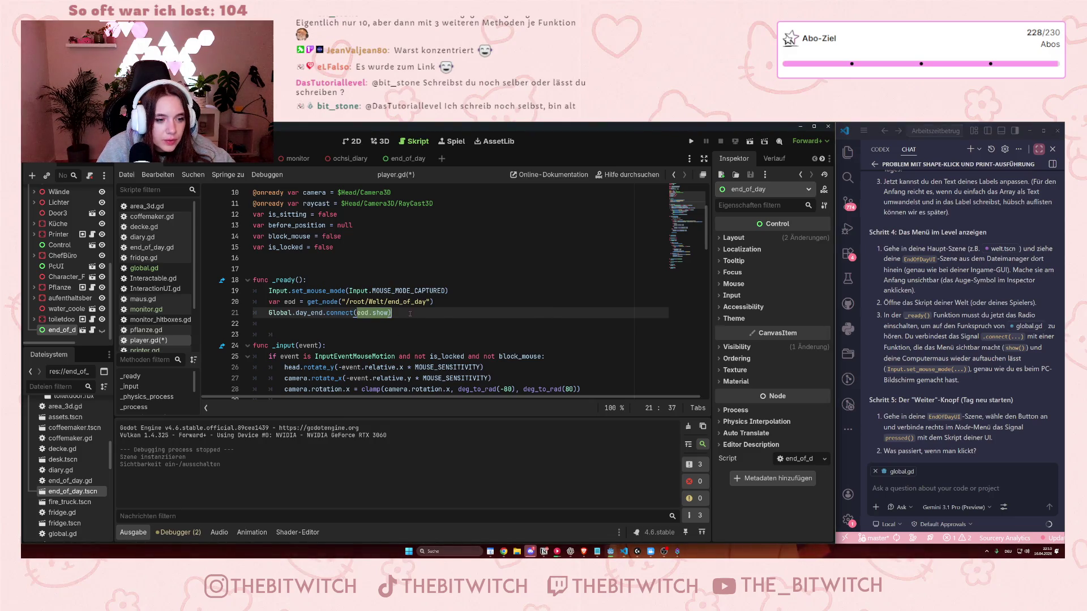
{"action": "left_click", "coordinate": [368, 324]}
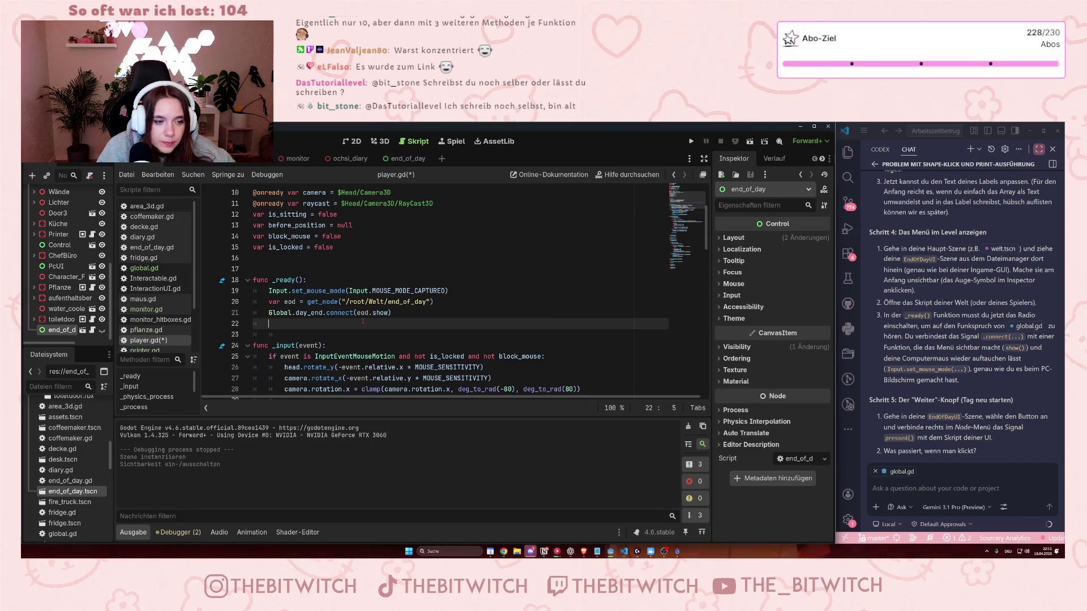
{"action": "scroll", "coordinate": [362, 321], "scroll_direction": "down", "scroll_amount": 2}
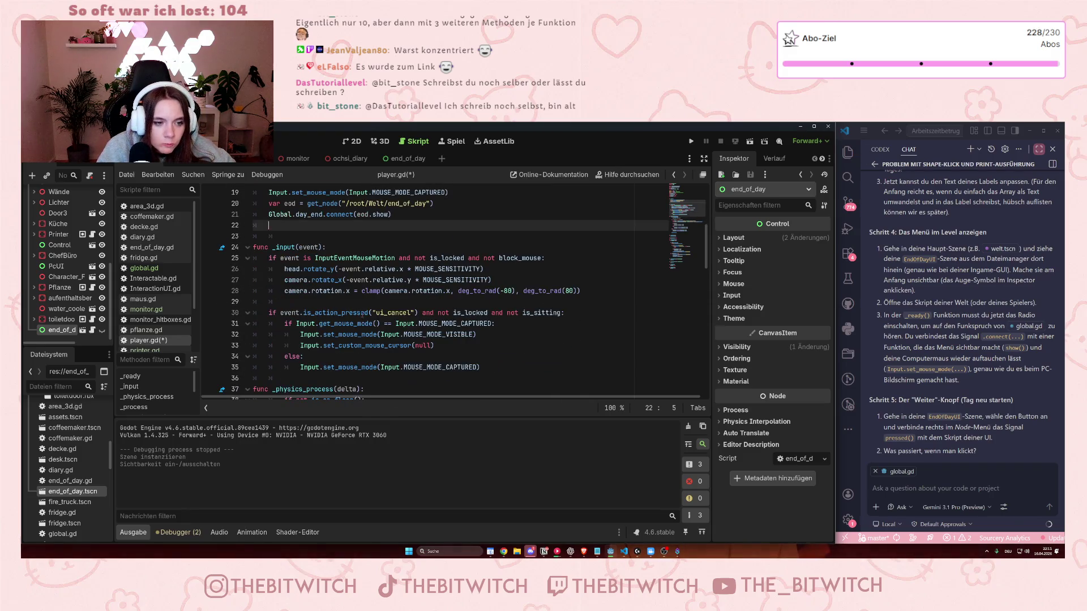
{"action": "scroll", "coordinate": [363, 311], "scroll_direction": "up", "scroll_amount": 2}
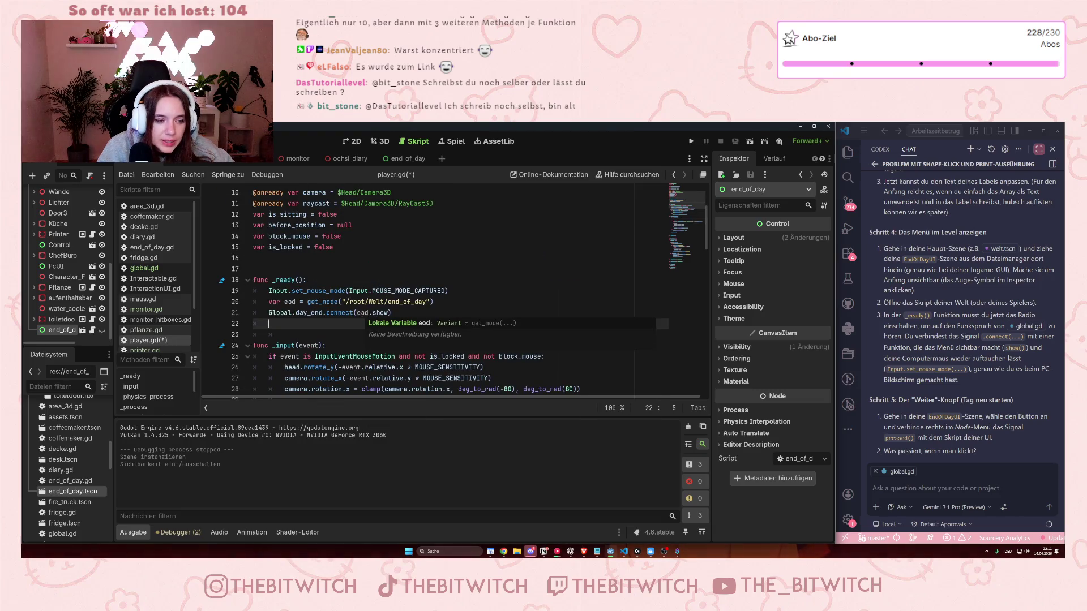
{"action": "left_click", "coordinate": [317, 335]}
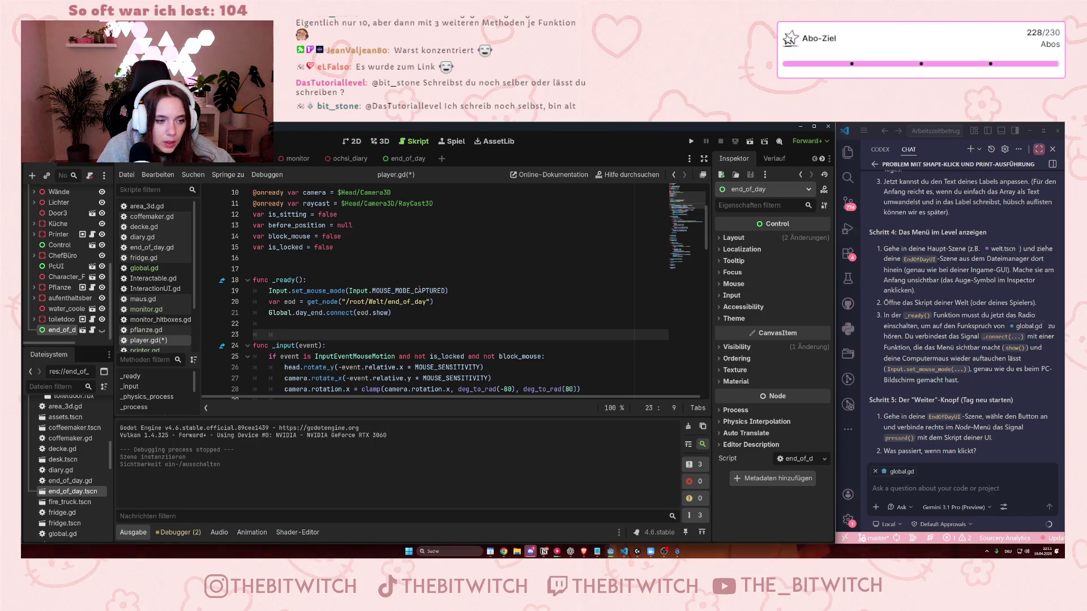
{"action": "key", "text": "Return"}
{"action": "key", "text": "Return"}
{"action": "key", "text": "BackSpace"}
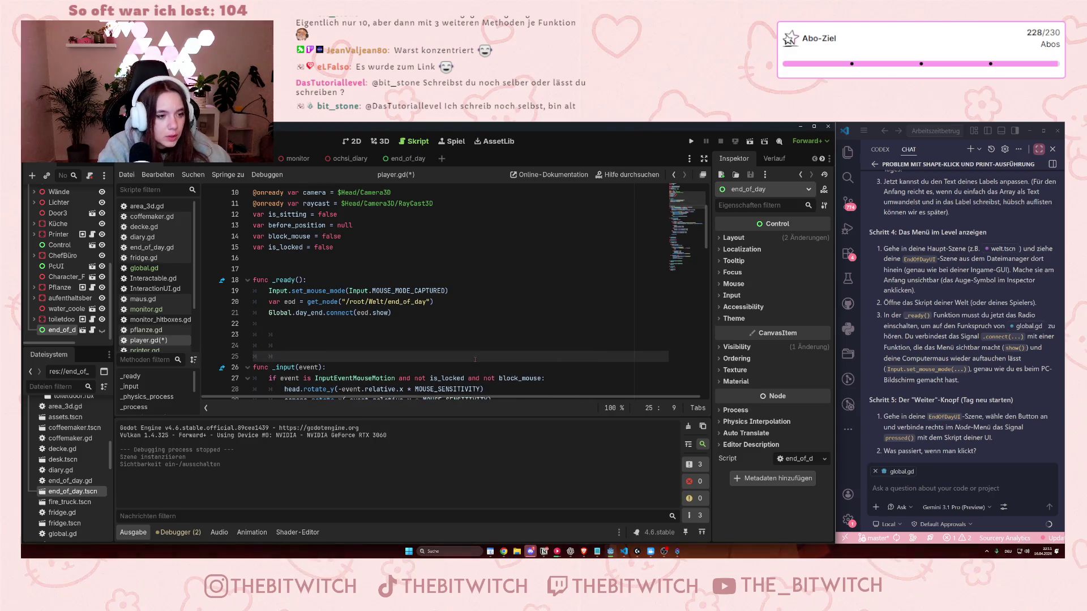
{"action": "key", "text": "BackSpace"}
{"action": "key", "text": "Up"}
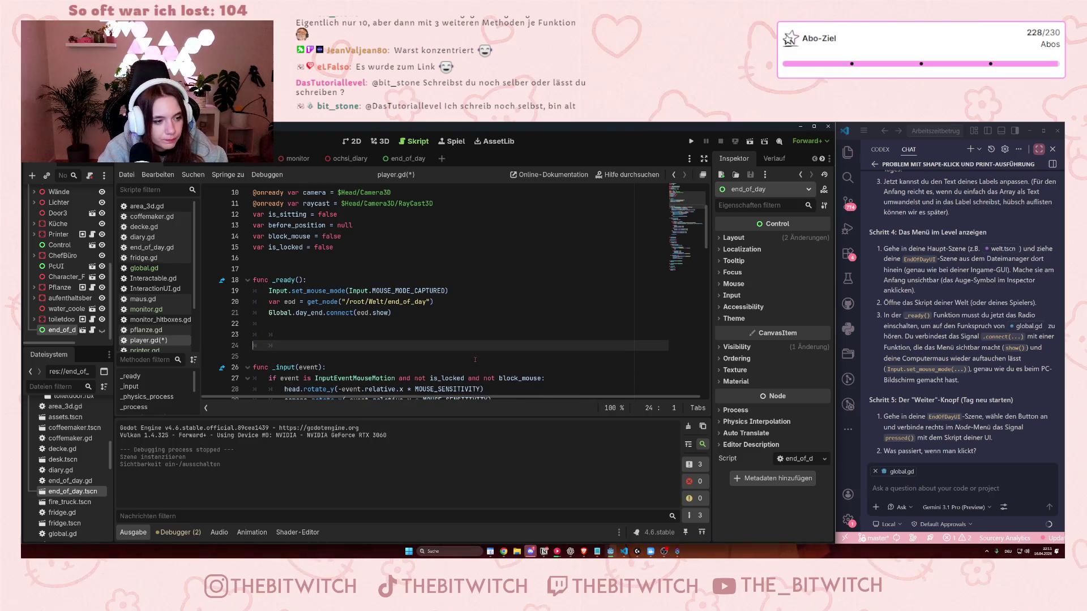
{"action": "type", "text": "func"}
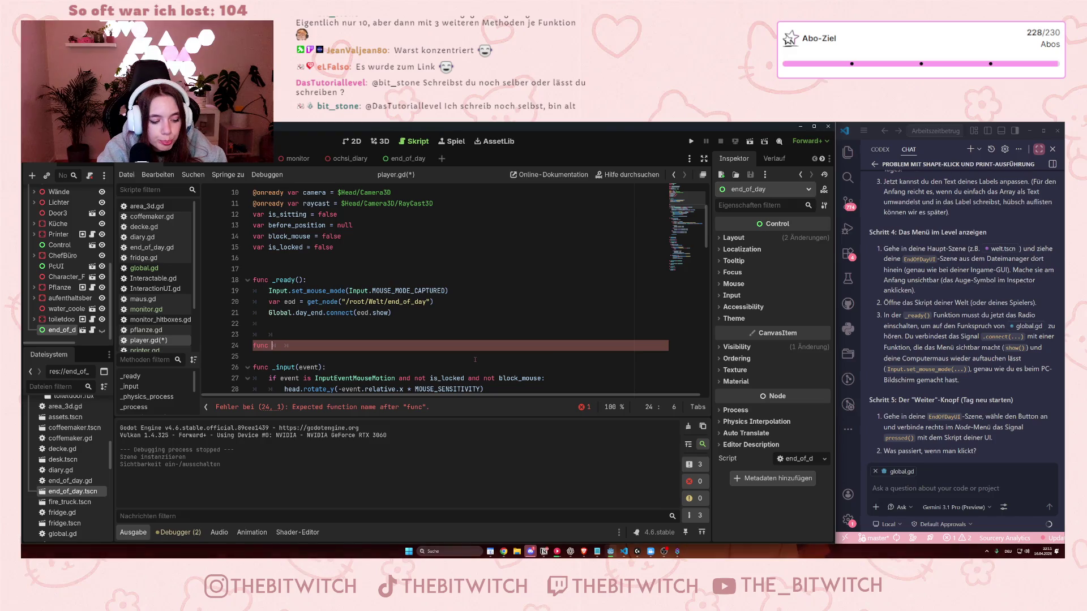
{"action": "type", "text": "c show"}
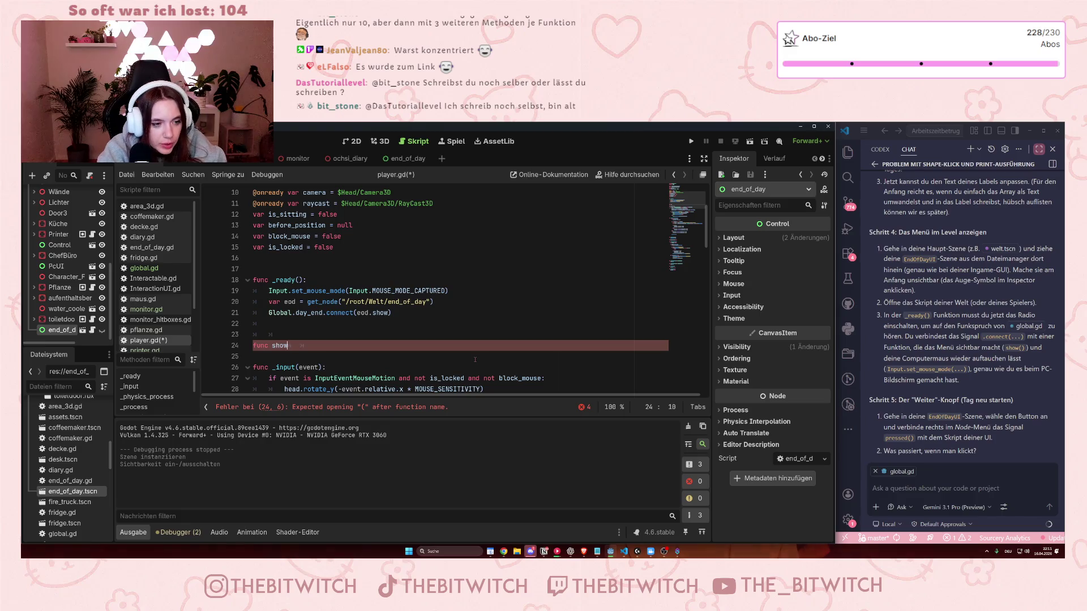
{"action": "type", "text": "_end"}
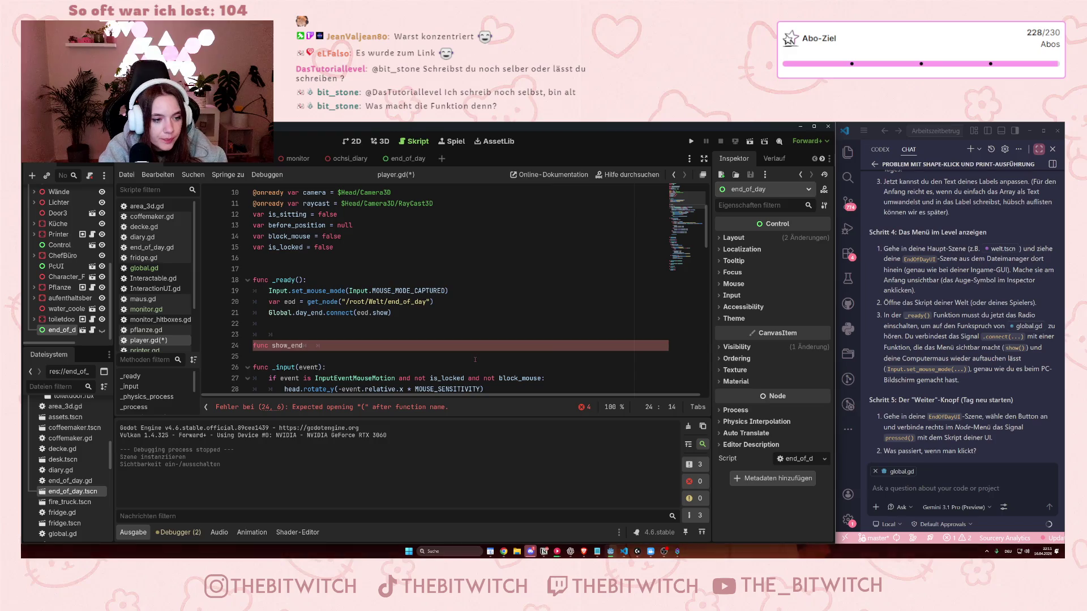
{"action": "type", "text": "():"}
{"action": "key", "text": "Return"}
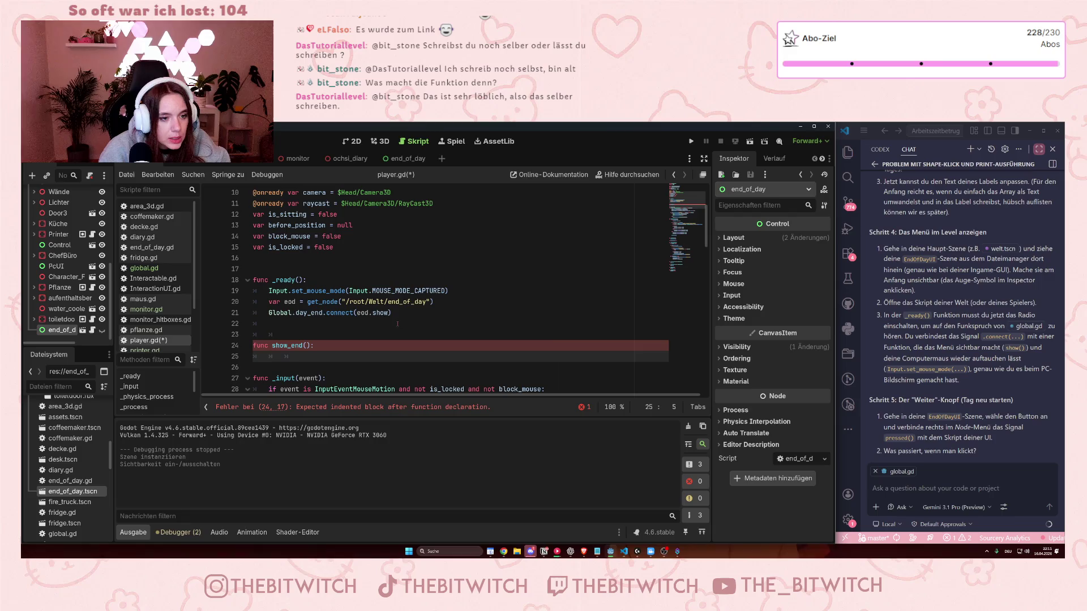
- Move the eod lookup and day_end connect lines from _ready() into show_end()
{"action": "left_click_drag", "start_coordinate": [393, 314], "coordinate": [267, 300]}
{"action": "key", "text": "ctrl+x"}
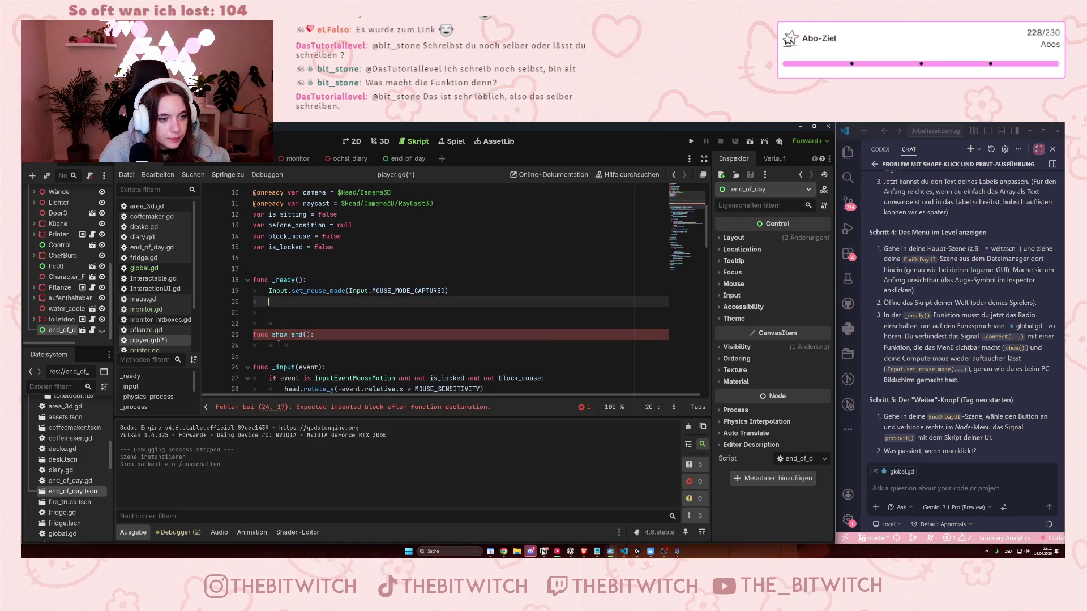
{"action": "left_click", "coordinate": [274, 347]}
{"action": "key", "text": "ctrl+v"}
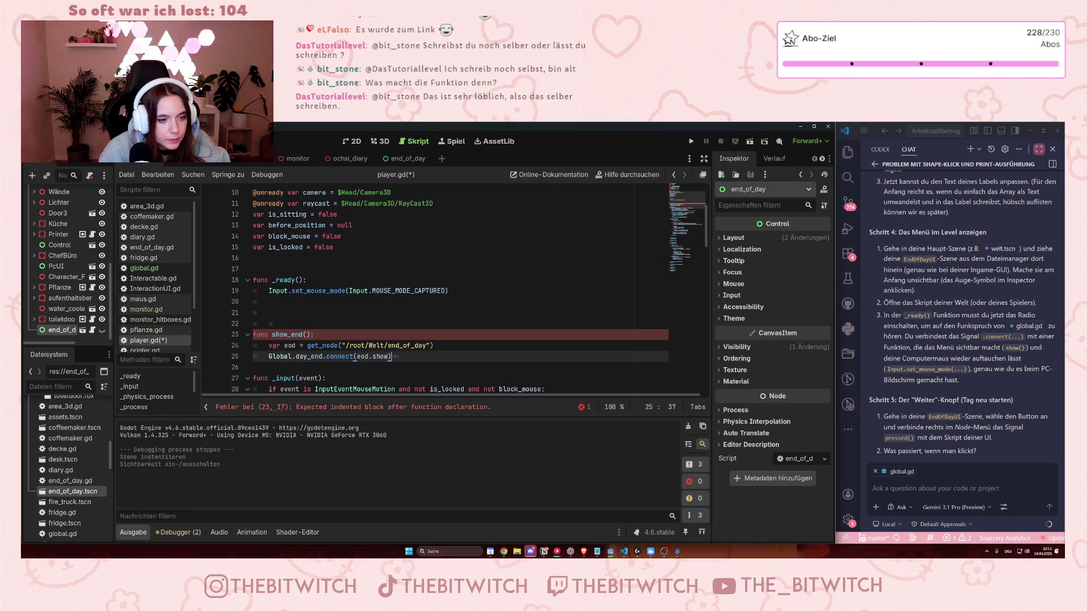
{"action": "left_click", "coordinate": [377, 347]}
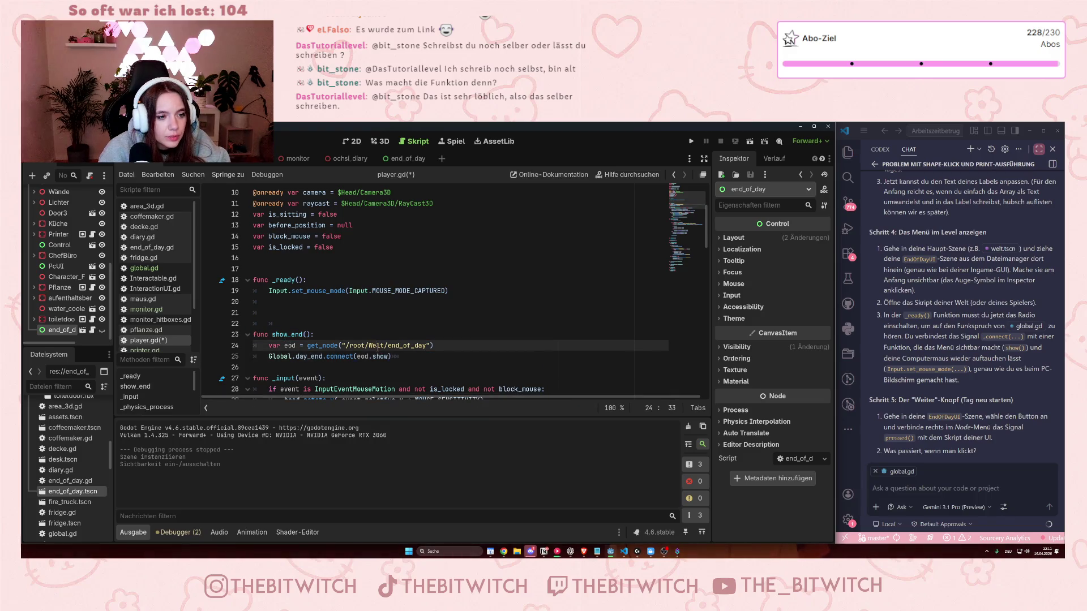
- Collapse the two empty lines after _ready() into a single blank line
{"action": "left_click_drag", "start_coordinate": [294, 324], "coordinate": [209, 317]}
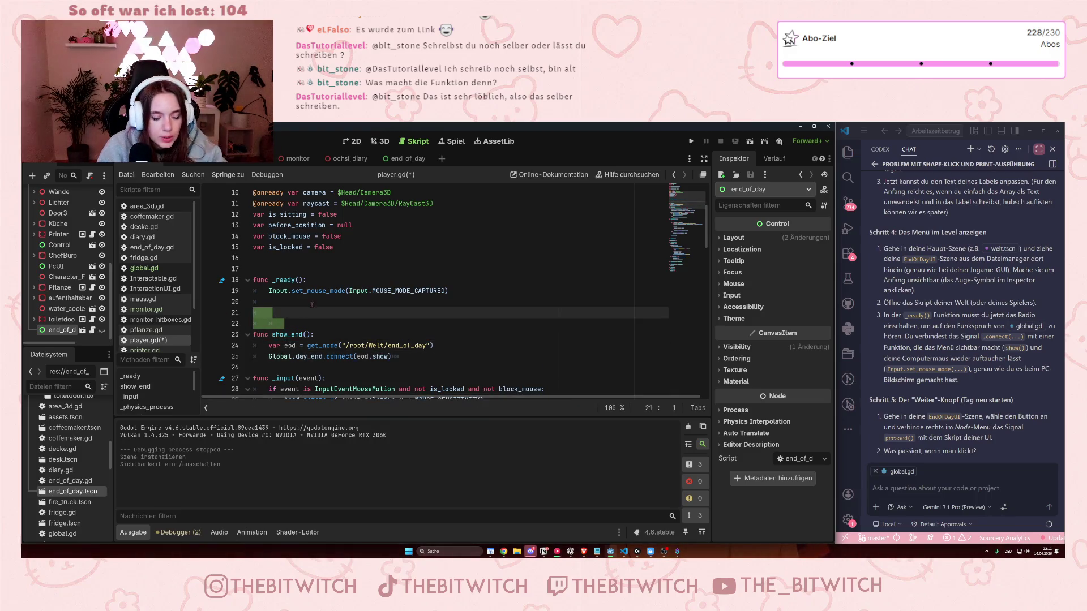
{"action": "key", "text": "BackSpace"}
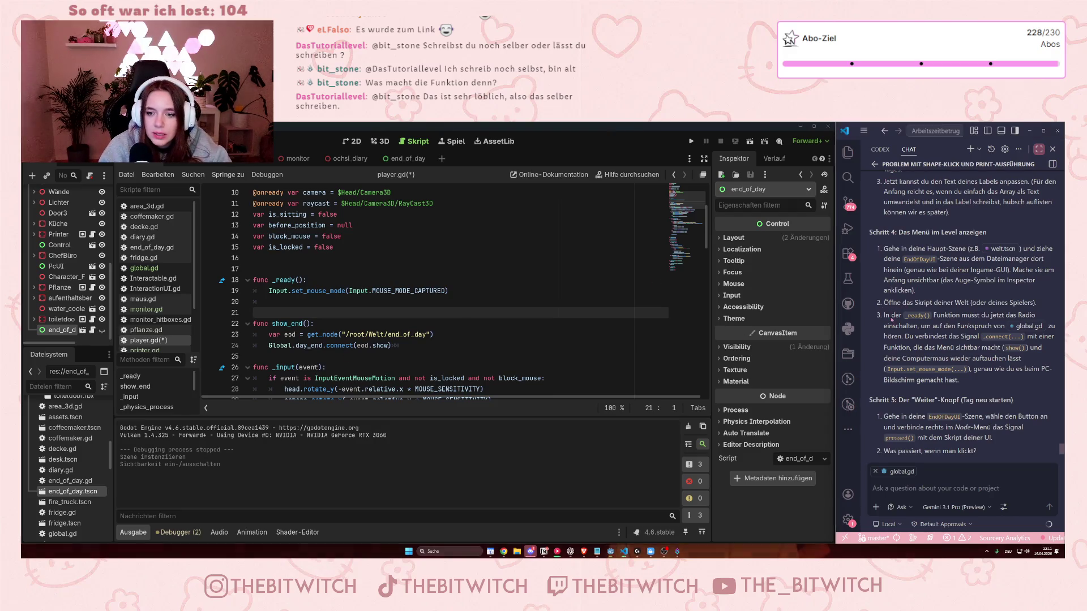
{"action": "left_click_drag", "start_coordinate": [891, 316], "coordinate": [959, 326]}
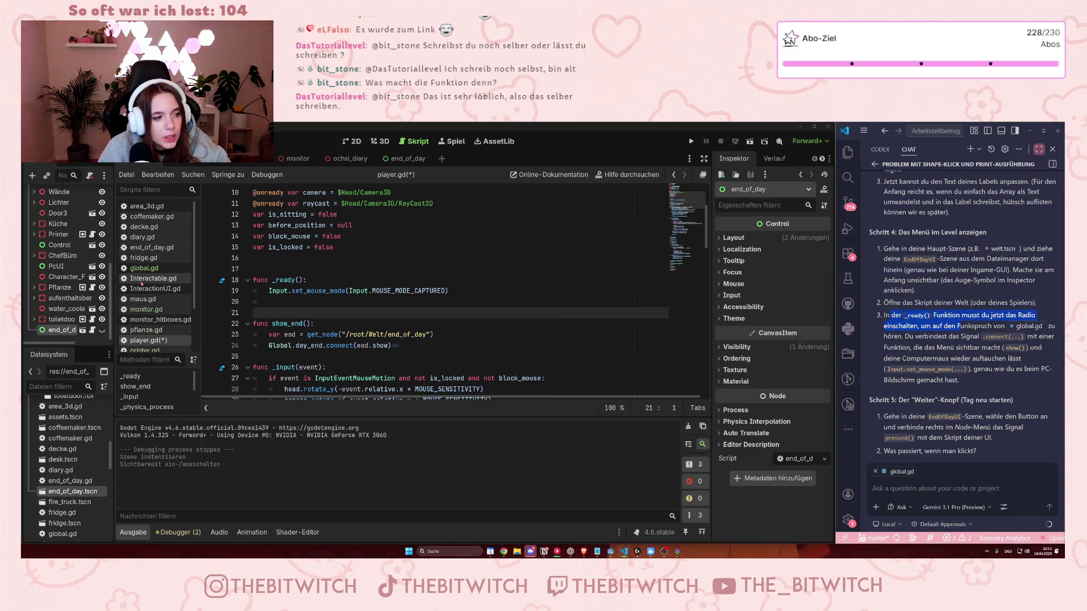
{"action": "scroll", "coordinate": [151, 311], "scroll_direction": "down", "scroll_amount": 3}
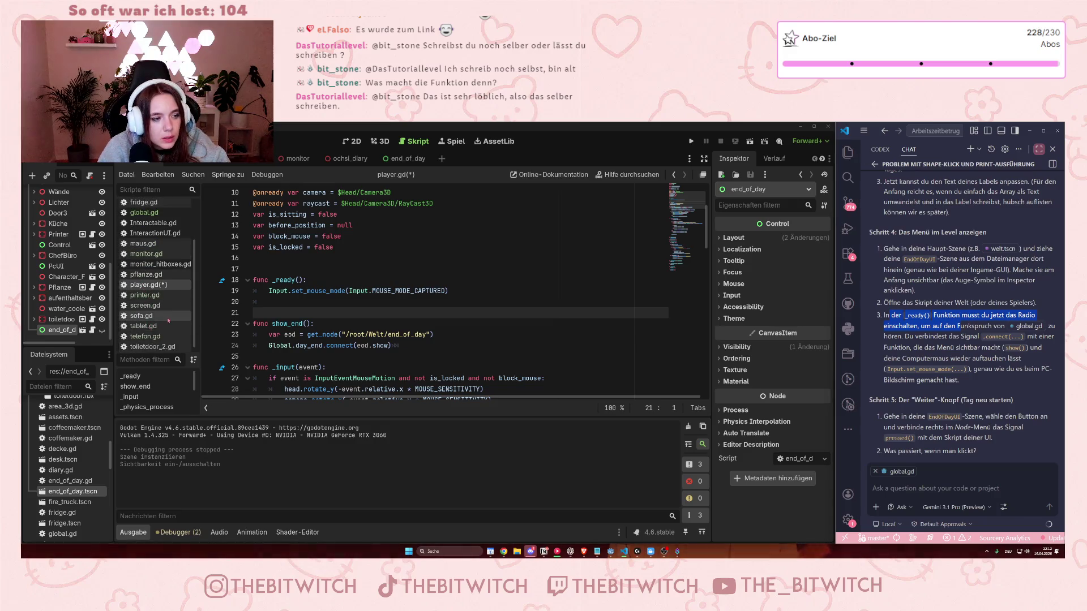
{"action": "scroll", "coordinate": [168, 321], "scroll_direction": "up", "scroll_amount": 3}
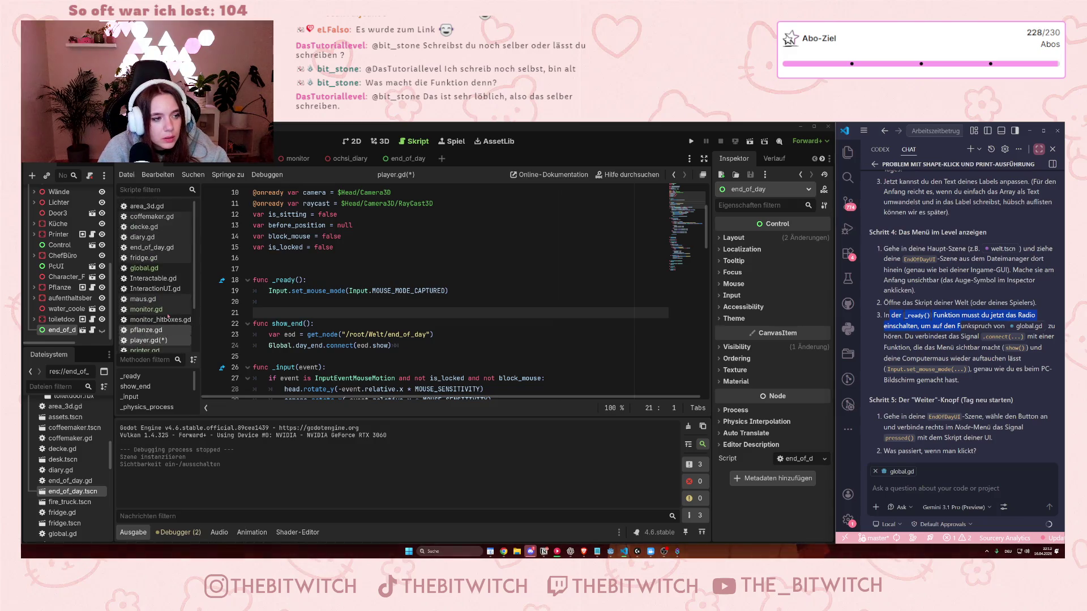
{"action": "left_click", "coordinate": [148, 281]}
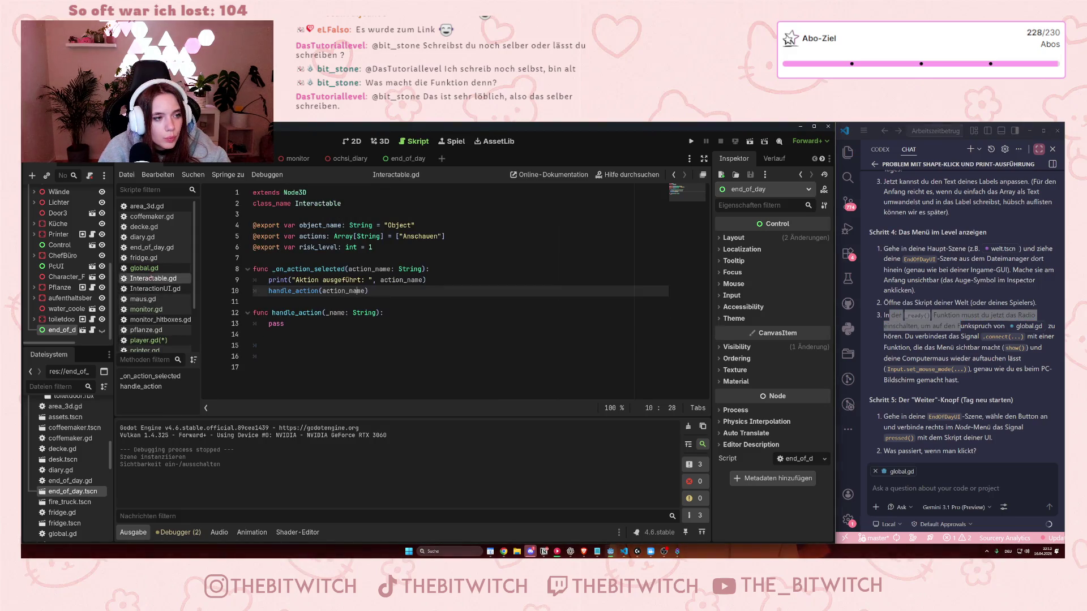
{"action": "left_click", "coordinate": [154, 207]}
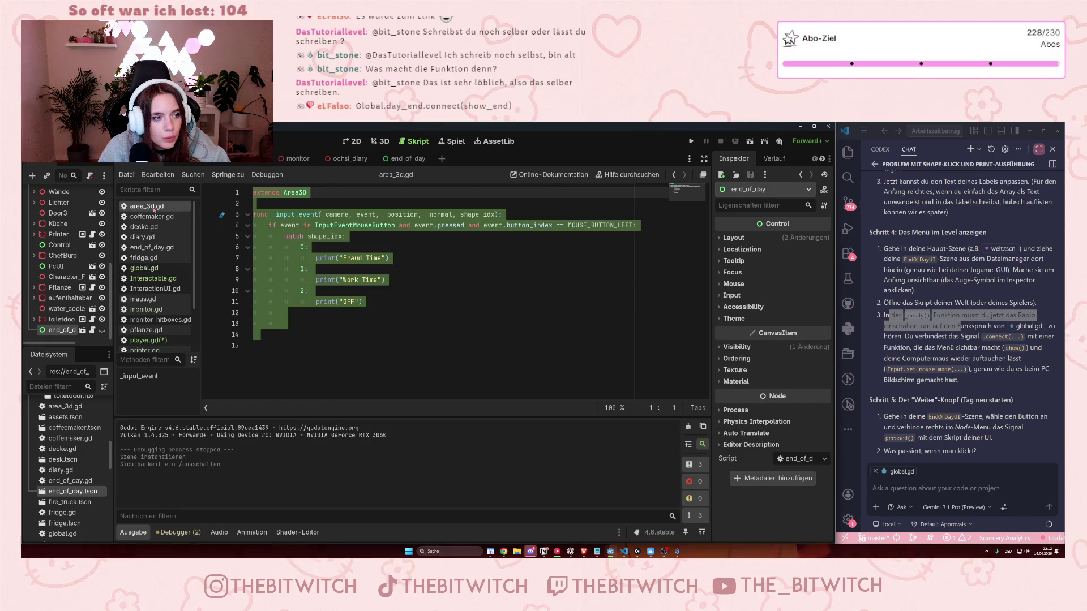
{"action": "scroll", "coordinate": [153, 272], "scroll_direction": "down", "scroll_amount": 1}
{"action": "left_click", "coordinate": [146, 322]}
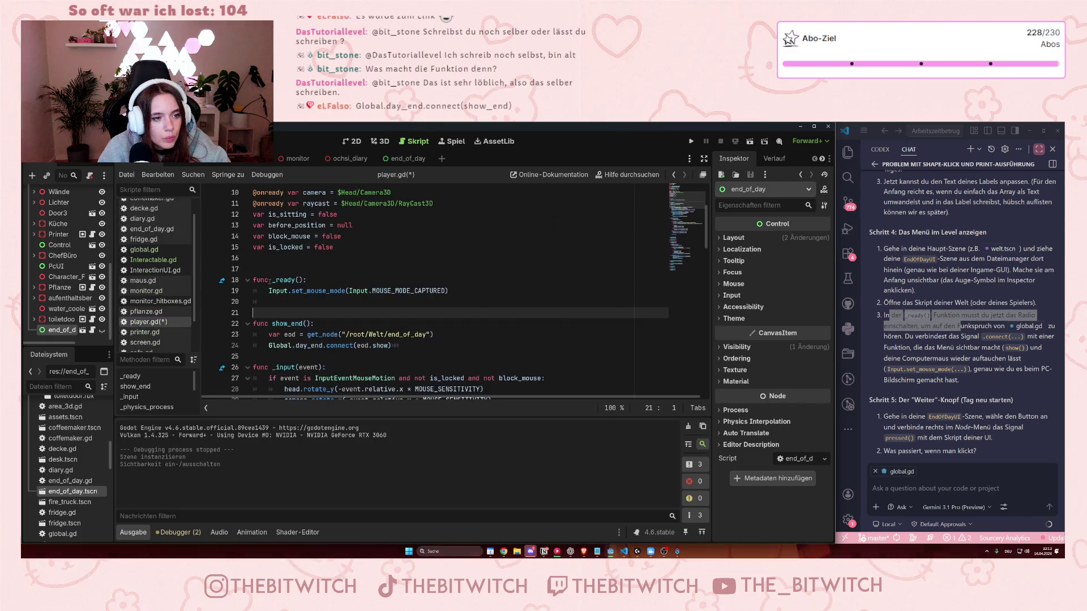
{"action": "scroll", "coordinate": [270, 280], "scroll_direction": "down", "scroll_amount": 10}
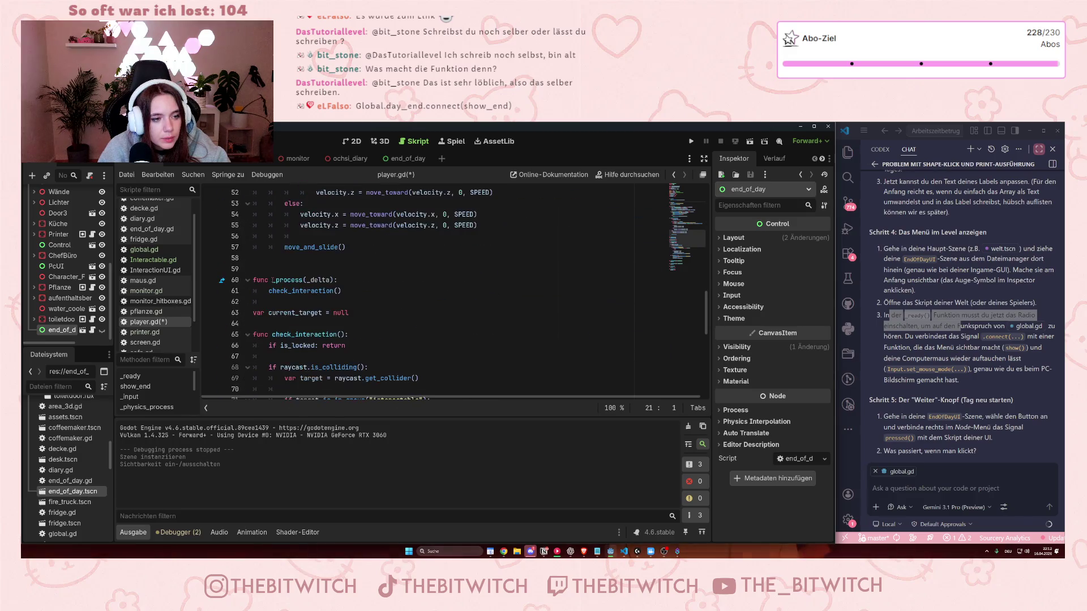
{"action": "scroll", "coordinate": [272, 280], "scroll_direction": "down", "scroll_amount": 5}
{"action": "scroll", "coordinate": [270, 278], "scroll_direction": "down", "scroll_amount": 2}
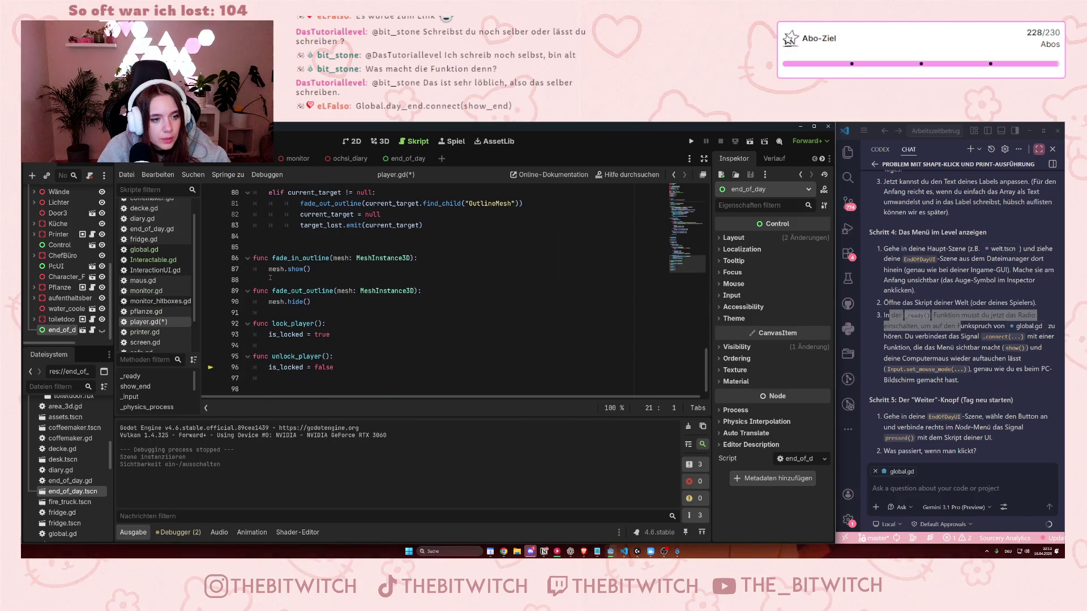
{"action": "scroll", "coordinate": [271, 278], "scroll_direction": "up", "scroll_amount": 10}
{"action": "left_click", "coordinate": [154, 301]}
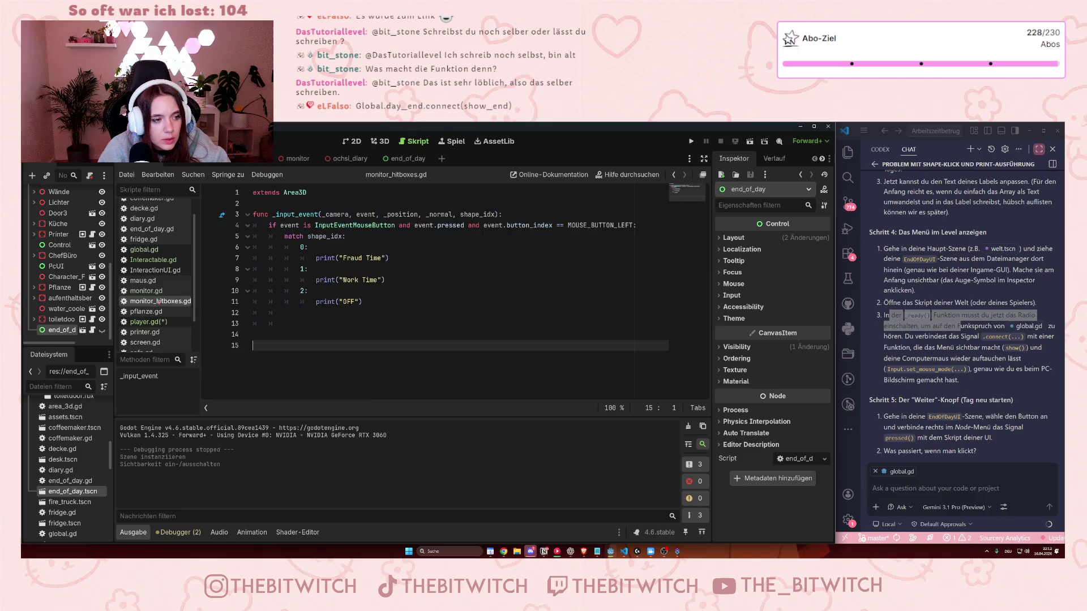
{"action": "scroll", "coordinate": [156, 312], "scroll_direction": "up", "scroll_amount": 1}
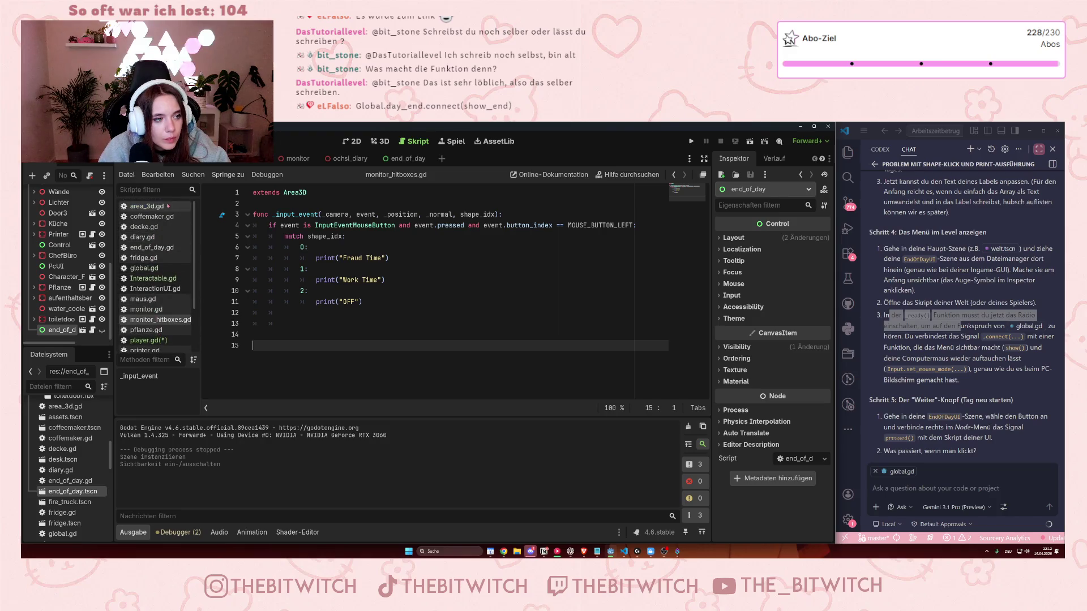
{"action": "left_click", "coordinate": [144, 341]}
{"action": "scroll", "coordinate": [453, 294], "scroll_direction": "down", "scroll_amount": 8}
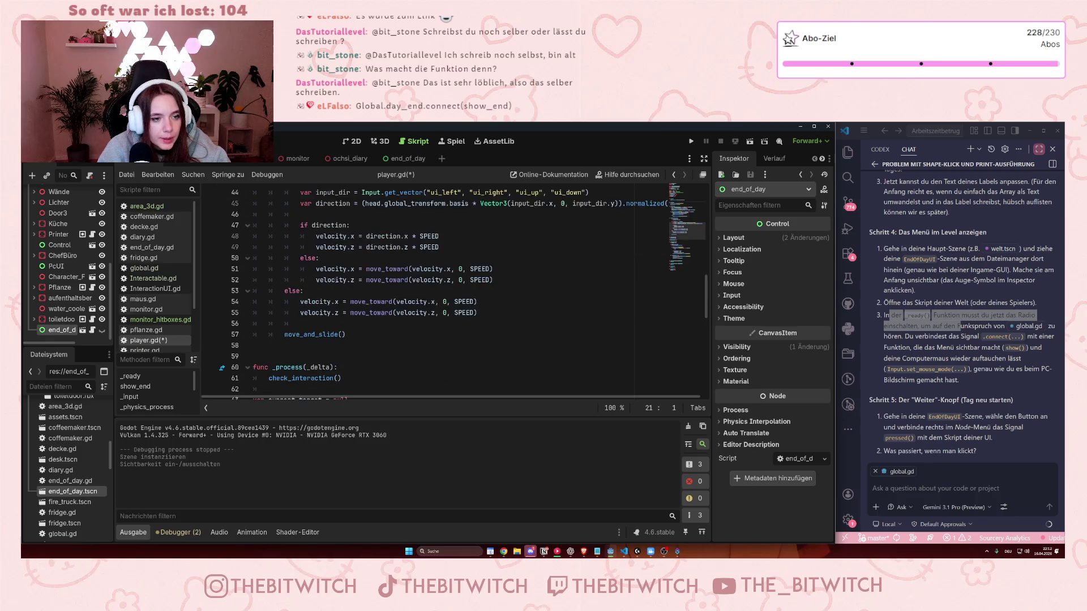
{"action": "scroll", "coordinate": [337, 285], "scroll_direction": "up", "scroll_amount": 5}
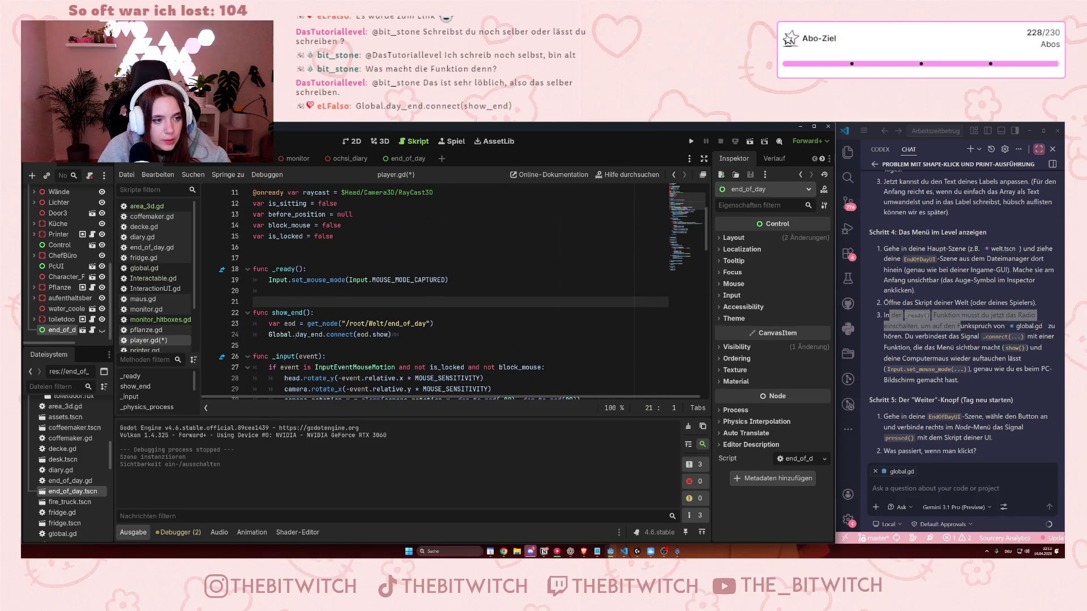
- Call show_end() on line 20 of _ready() and add a new line after the connect call
{"action": "left_click", "coordinate": [297, 291]}
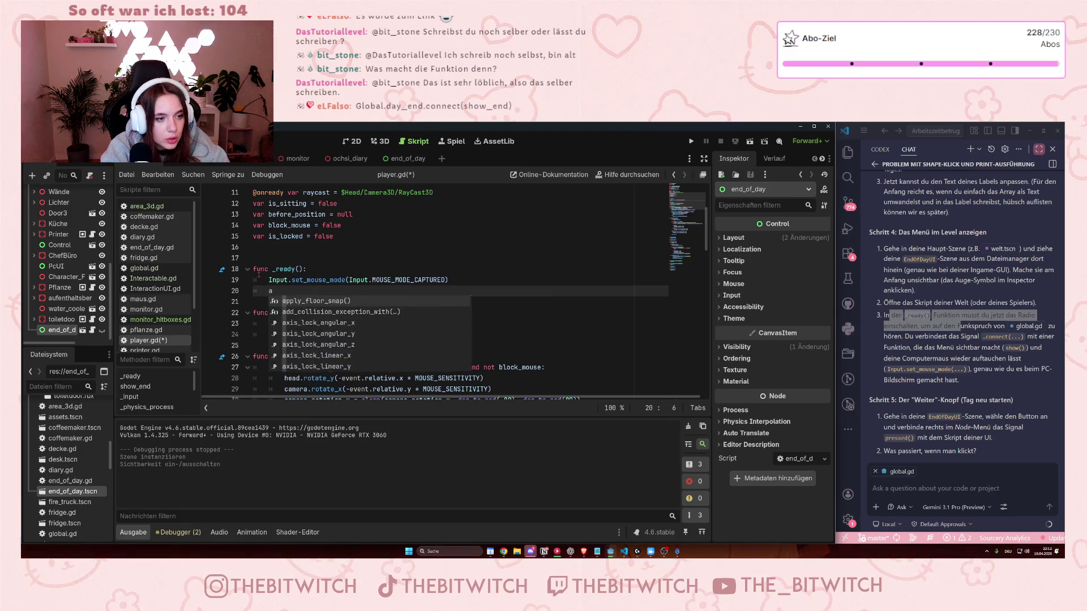
{"action": "type", "text": "_"}
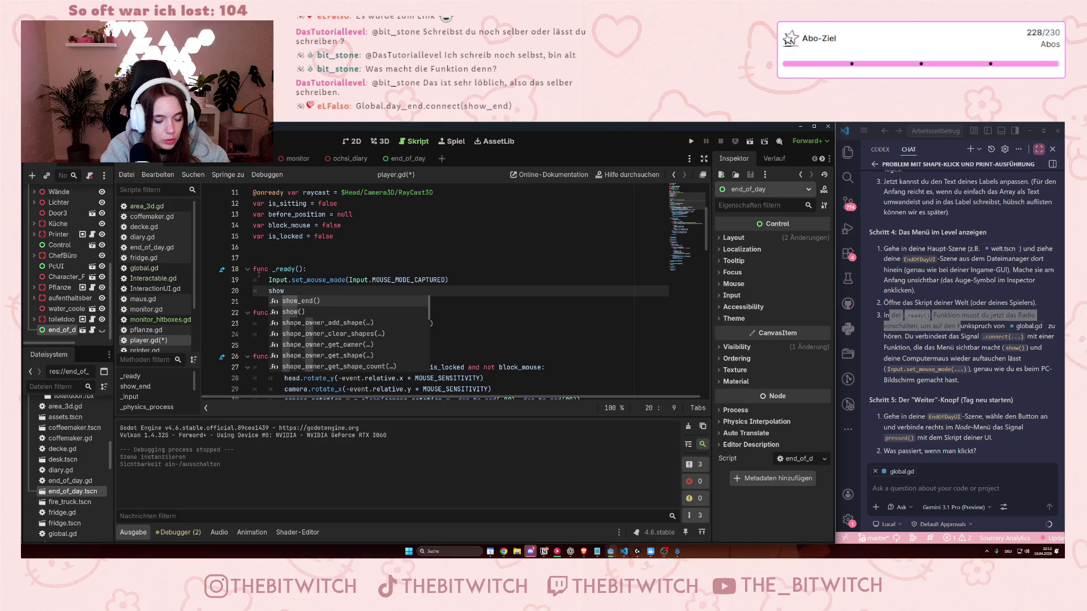
{"action": "key", "text": "Return"}
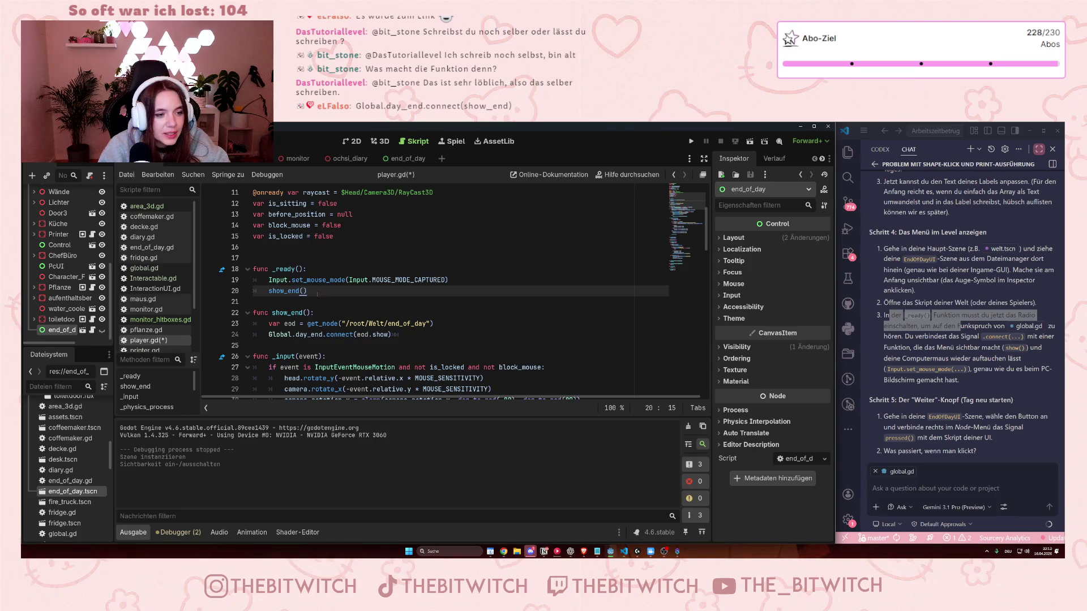
{"action": "left_click", "coordinate": [389, 334]}
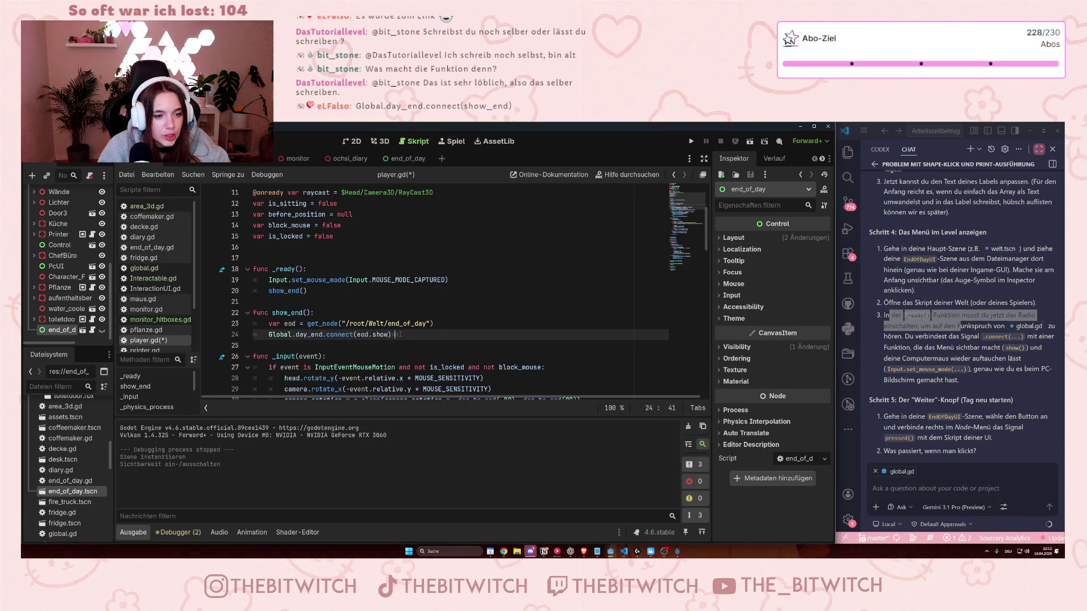
{"action": "key", "text": "Return"}
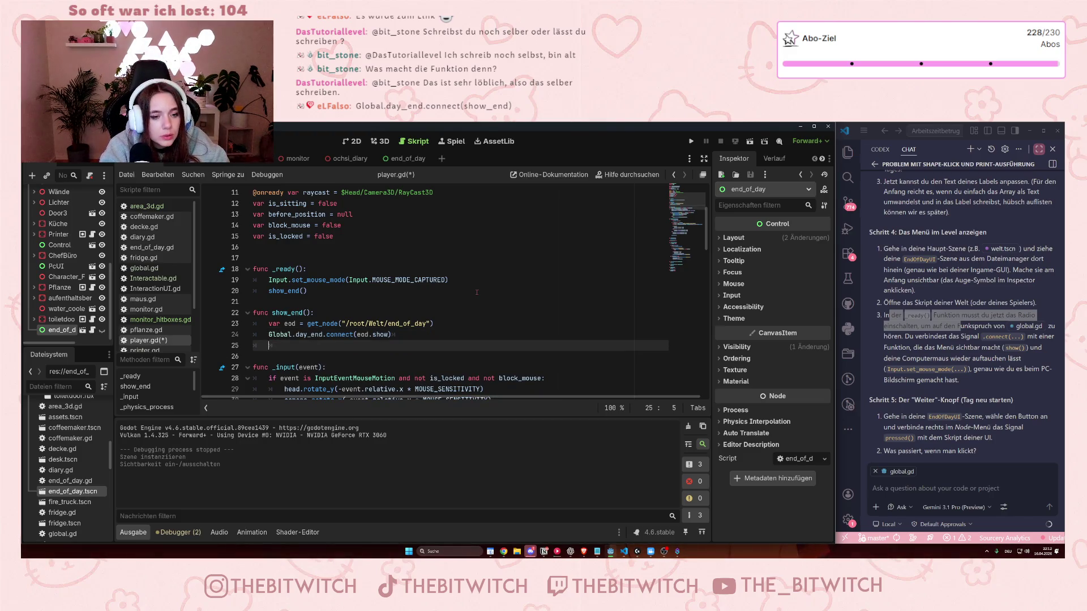
- Trim the connect line's trailing whitespace and add Input.set_mouse_mode() on line 25
{"action": "left_click", "coordinate": [422, 338]}
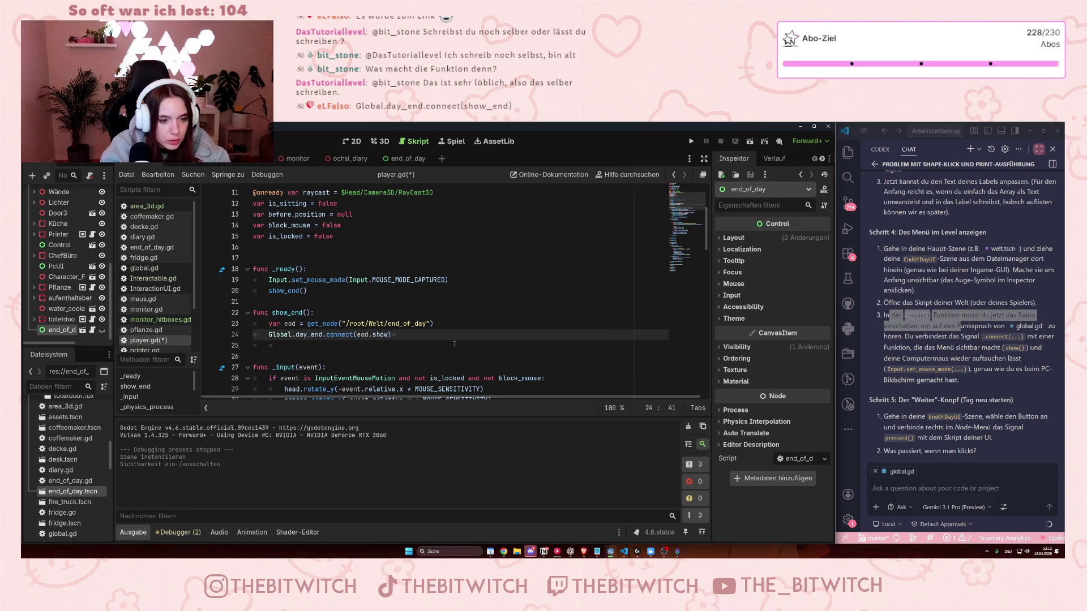
{"action": "key", "text": "BackSpace"}
{"action": "left_click", "coordinate": [283, 347]}
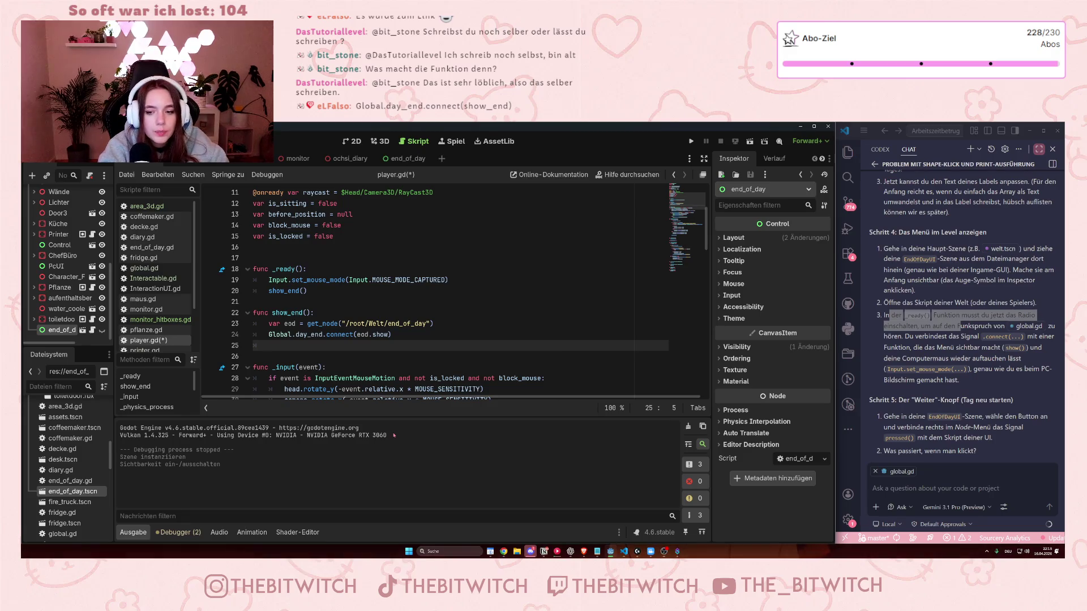
{"action": "type", "text": "Inpu"}
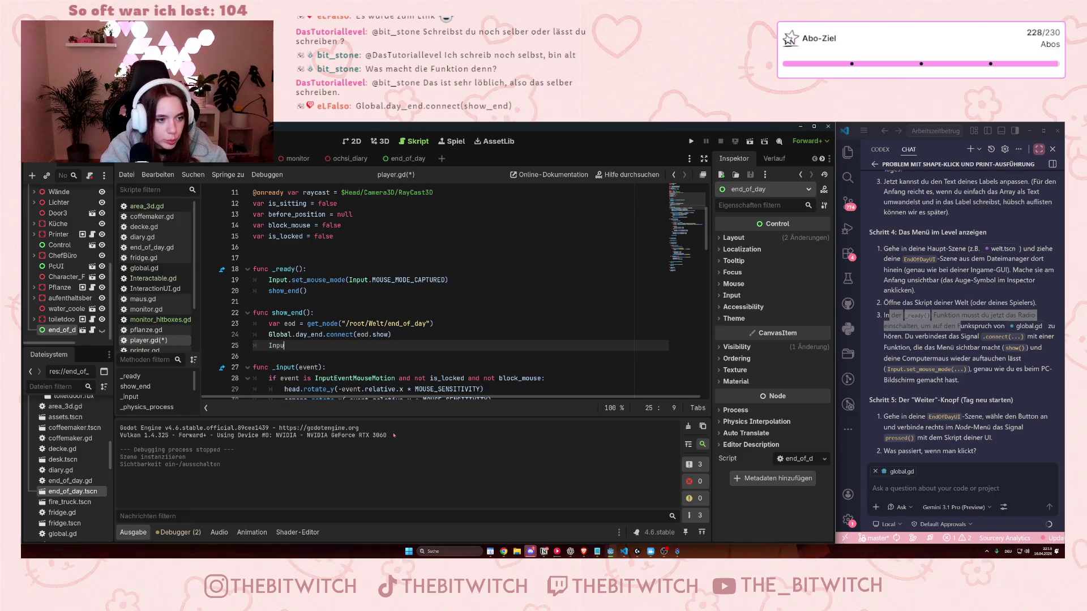
{"action": "type", "text": "t.s"}
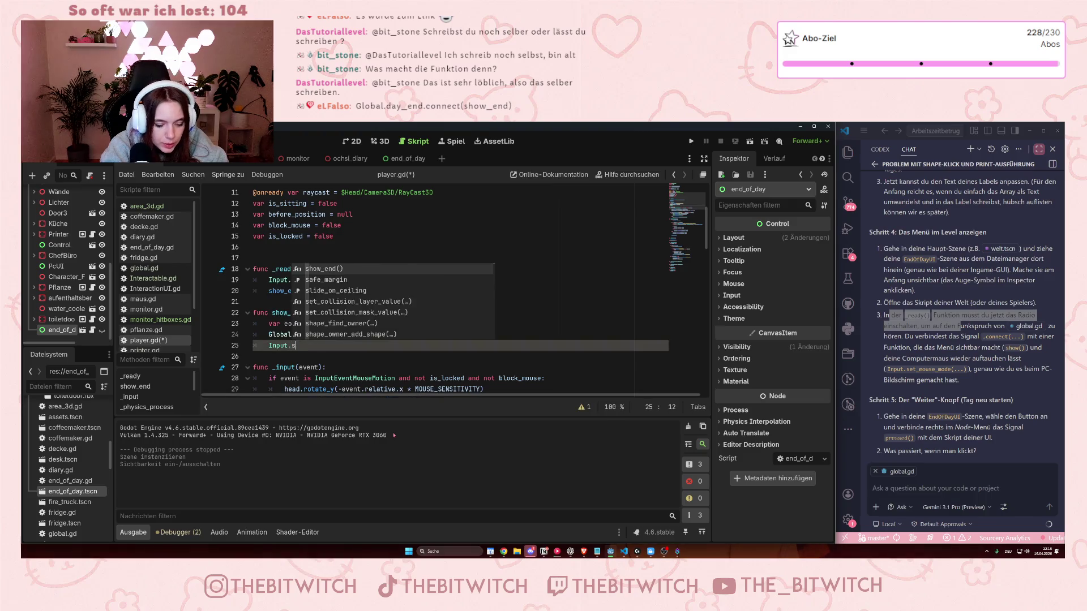
{"action": "type", "text": "et"}
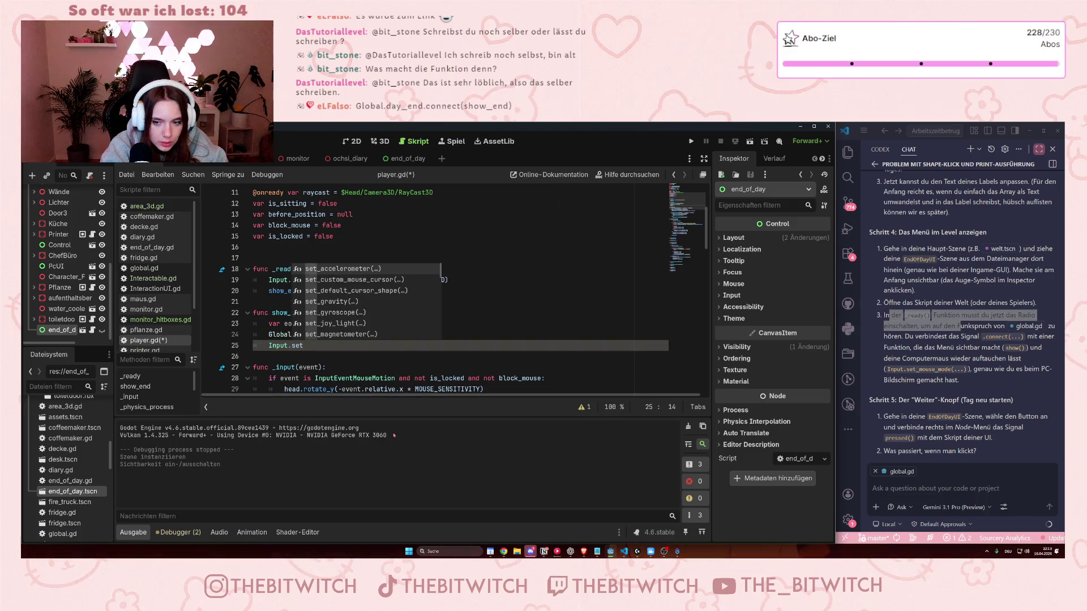
{"action": "type", "text": "_mu"}
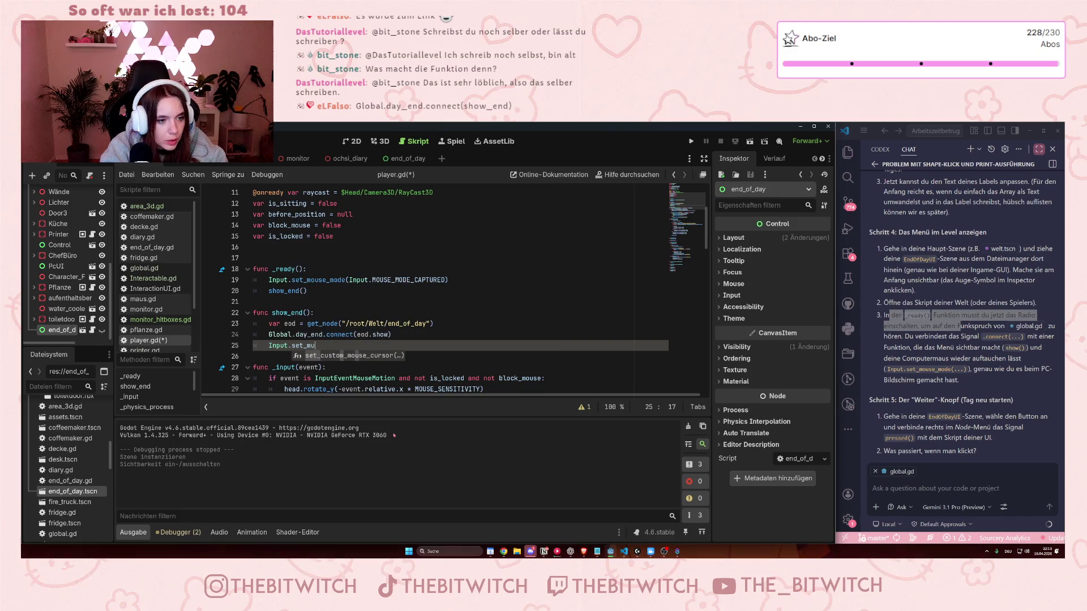
{"action": "key", "text": "BackSpace"}
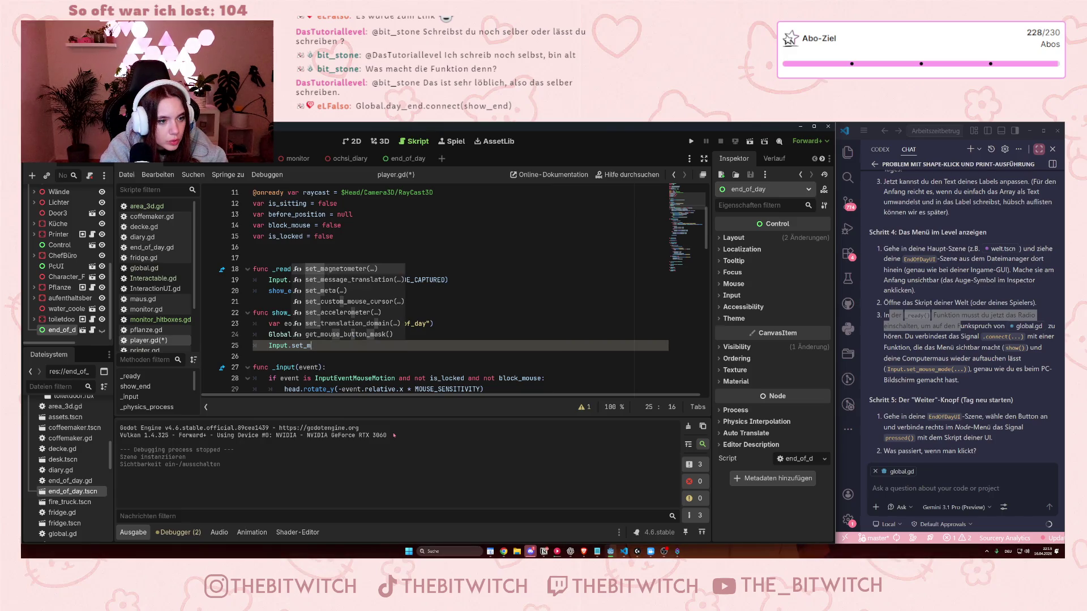
{"action": "type", "text": "ouse"}
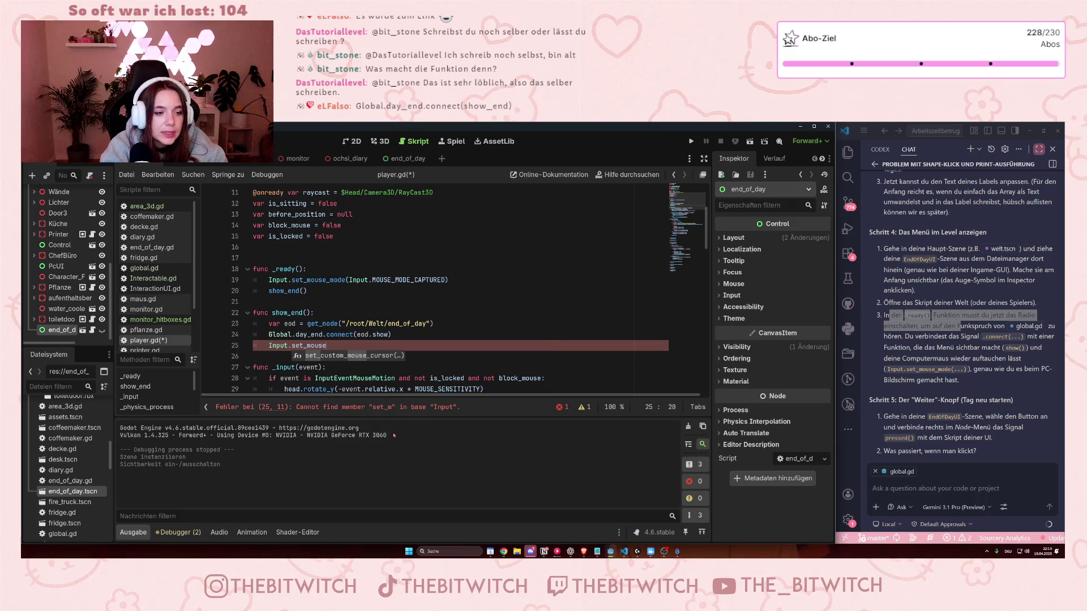
{"action": "type", "text": "_mode"}
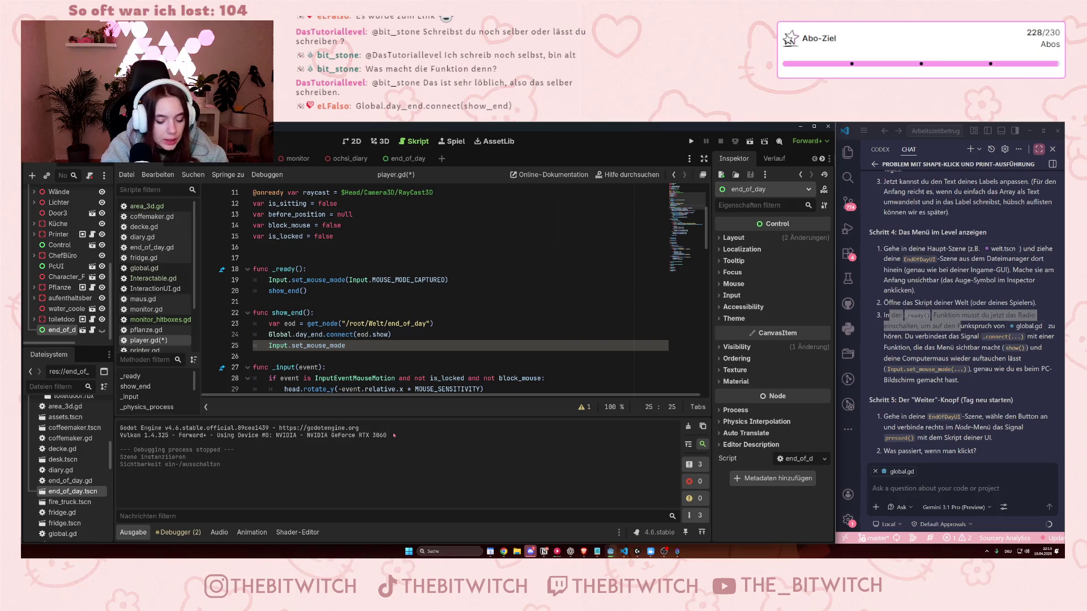
{"action": "type", "text": "("}
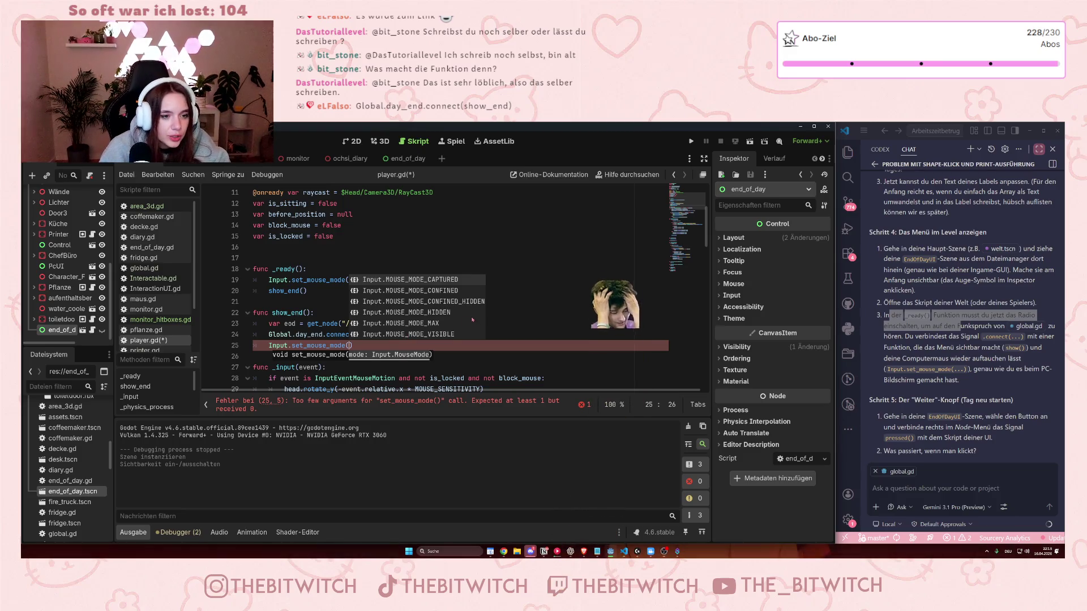
- Pass Input.MOUSE_MODE_VISIBLE as the set_mouse_mode argument on line 25
{"action": "left_click", "coordinate": [351, 312]}
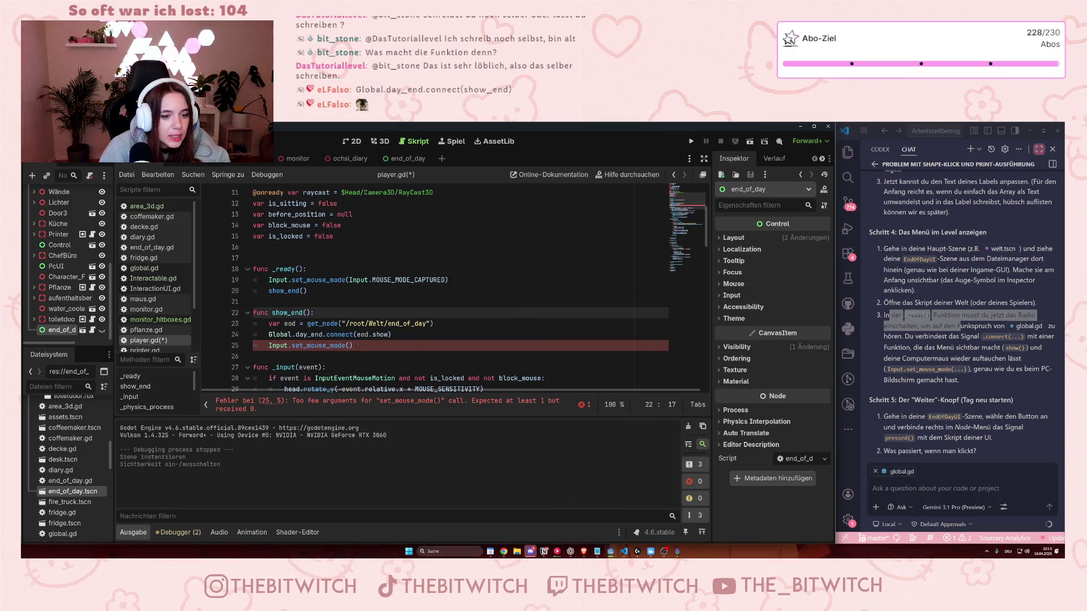
{"action": "left_click", "coordinate": [351, 346]}
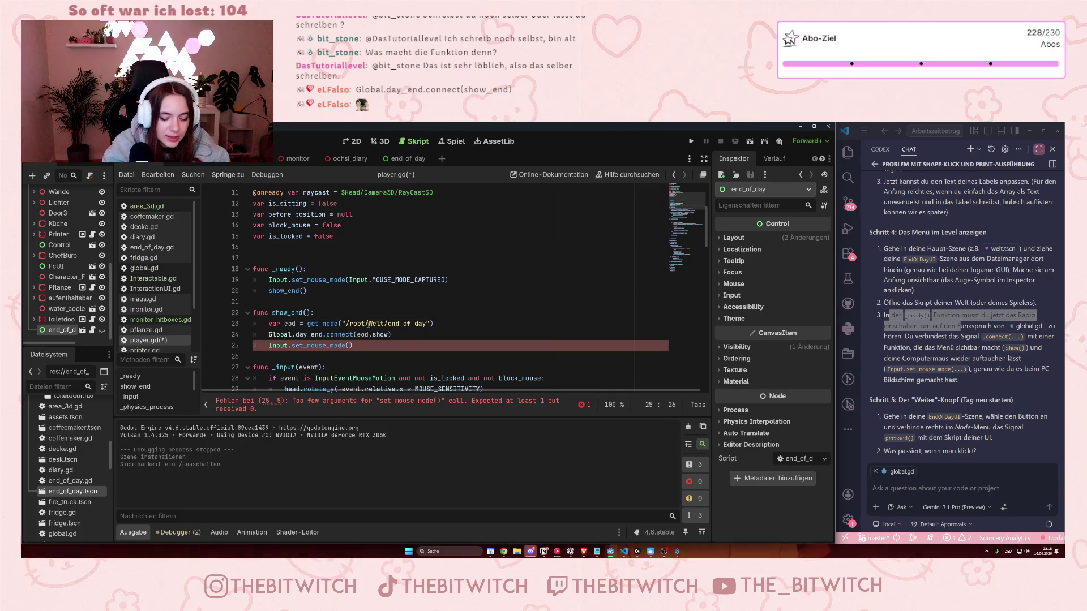
{"action": "type", "text": "Input."}
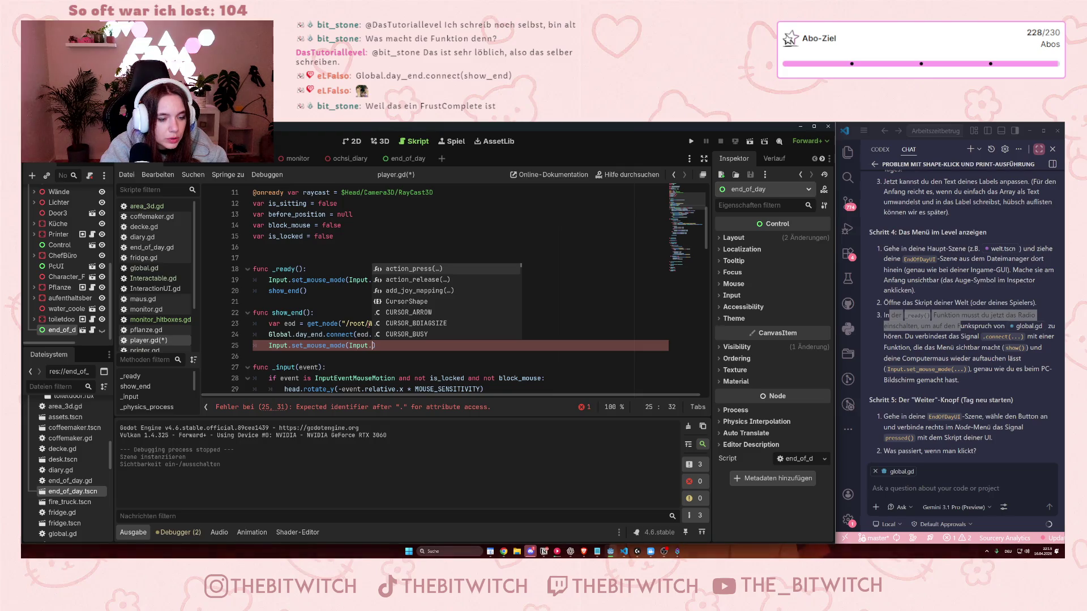
{"action": "left_click", "coordinate": [378, 226]}
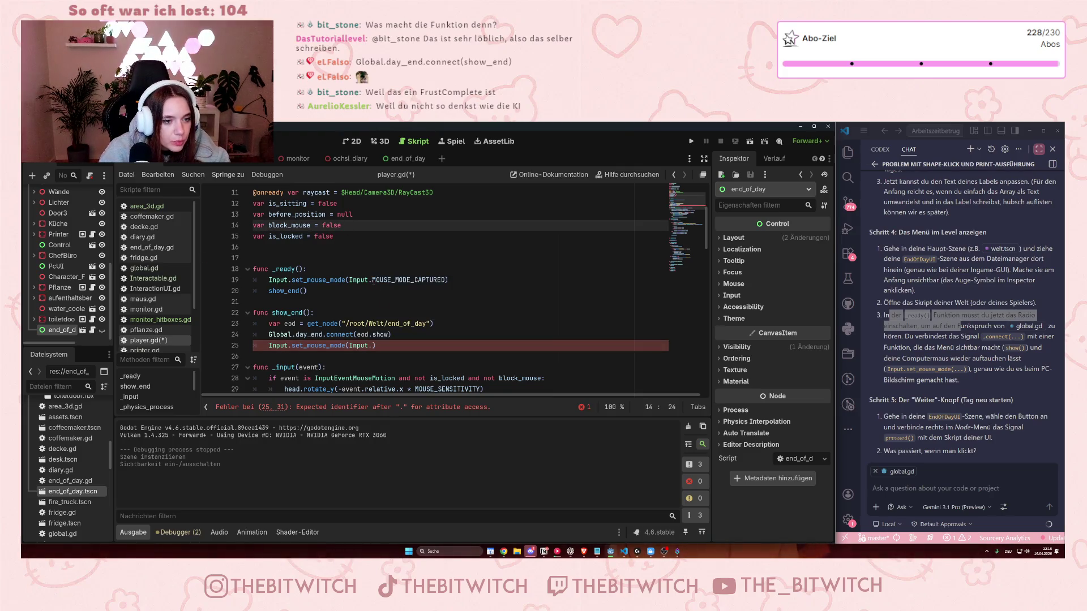
{"action": "mouse_move", "coordinate": [372, 280]}
{"action": "left_mouse_down"}
{"action": "mouse_move", "coordinate": [424, 280]}
{"action": "mouse_move", "coordinate": [414, 281]}
{"action": "left_mouse_up"}
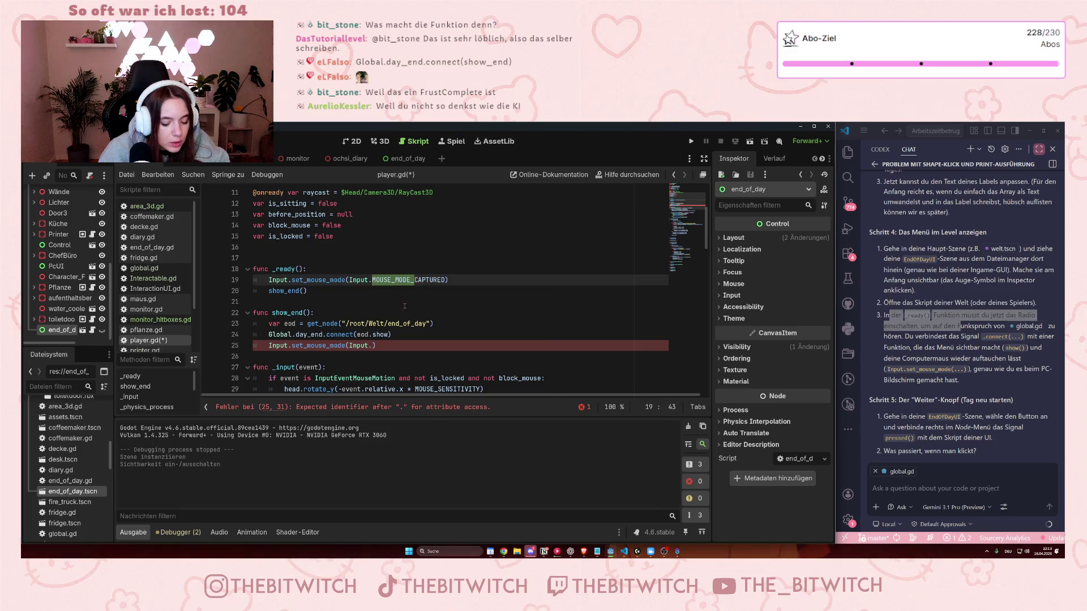
{"action": "left_click", "coordinate": [371, 347]}
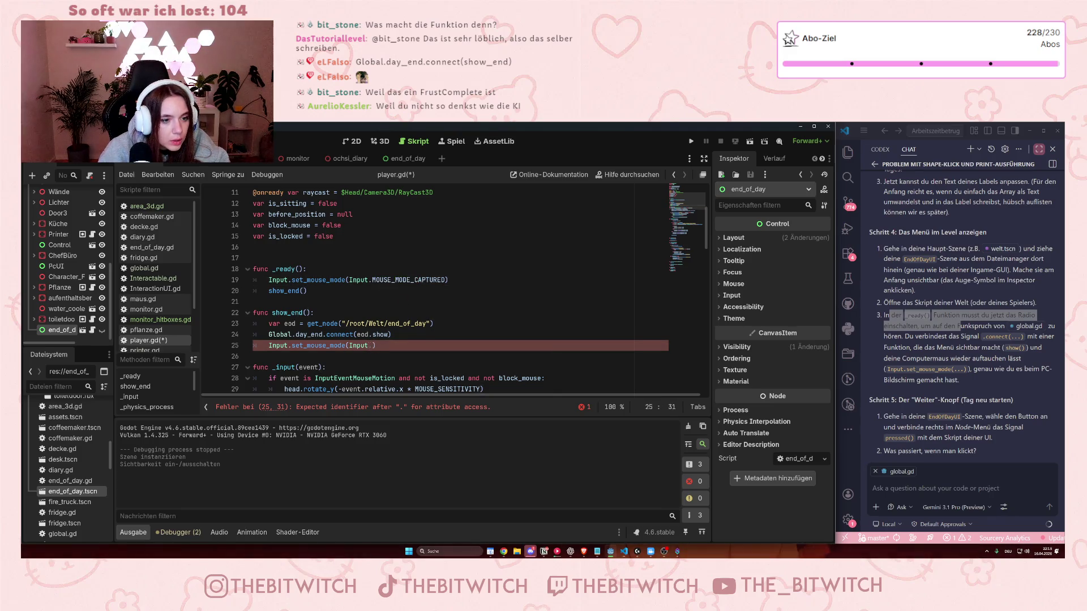
{"action": "type", "text": "MOUSE_MODE_Vis"}
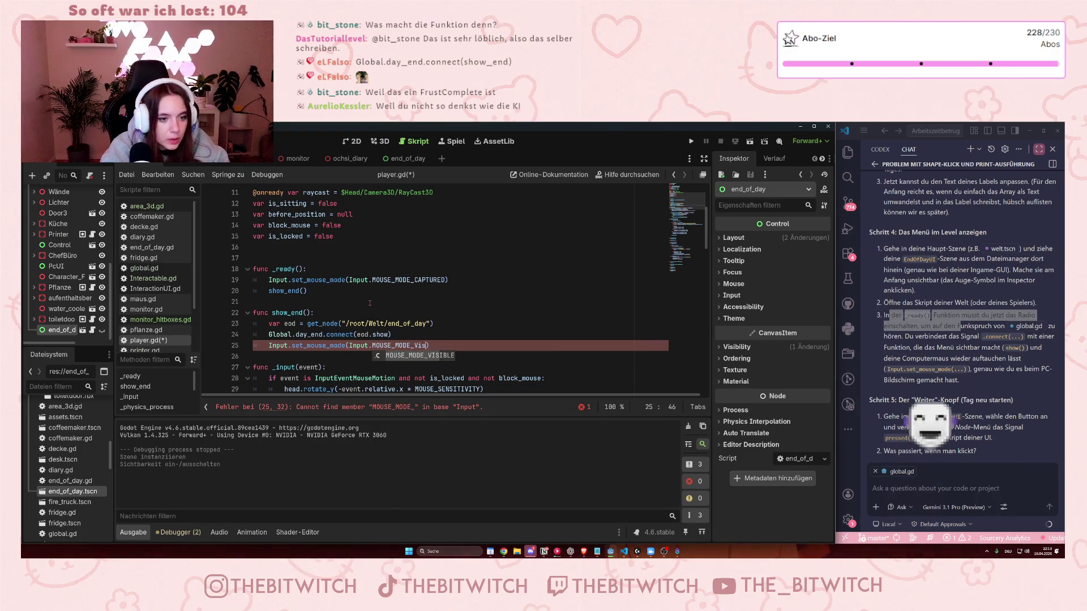
{"action": "key", "text": "ctrl+space"}
{"action": "type", "text": "VISIBLE"}
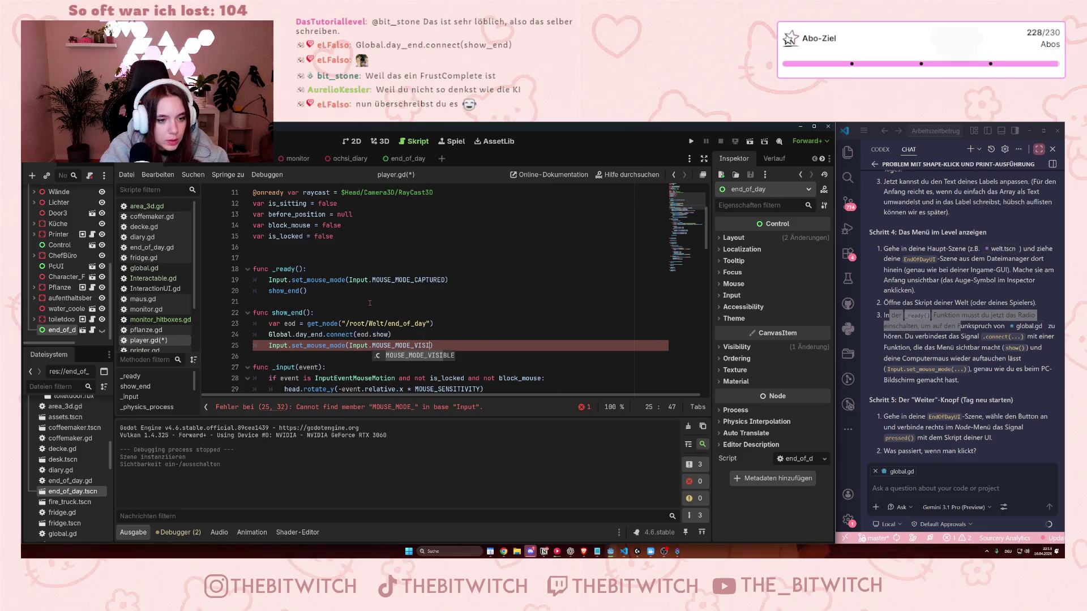
{"action": "left_click", "coordinate": [497, 328]}
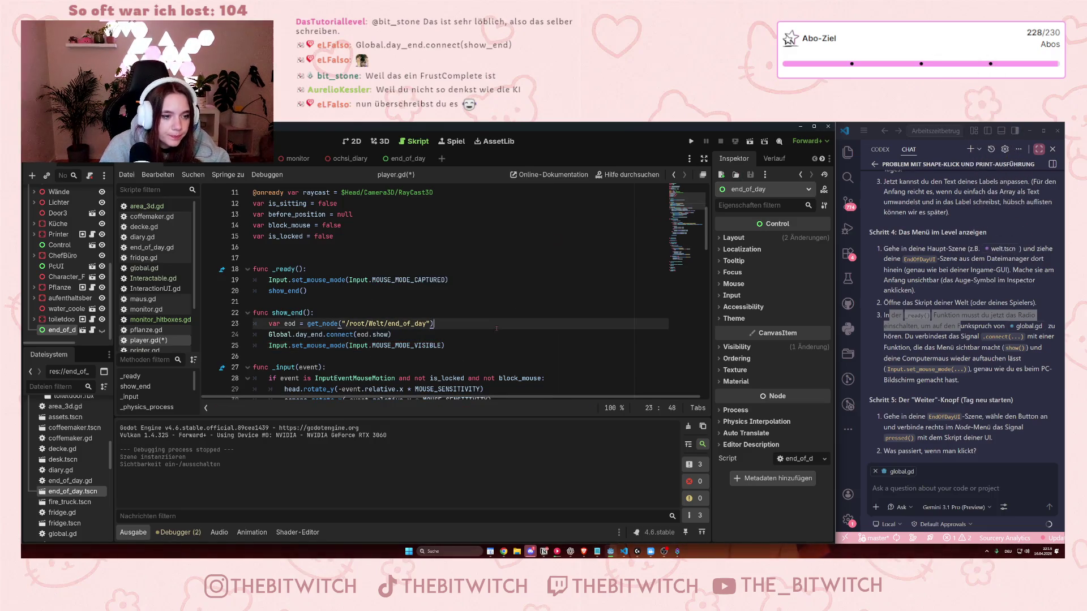
- Save player.gd and read the documentation for connect and set_mouse_mode
{"action": "key", "text": "ctrl+s"}
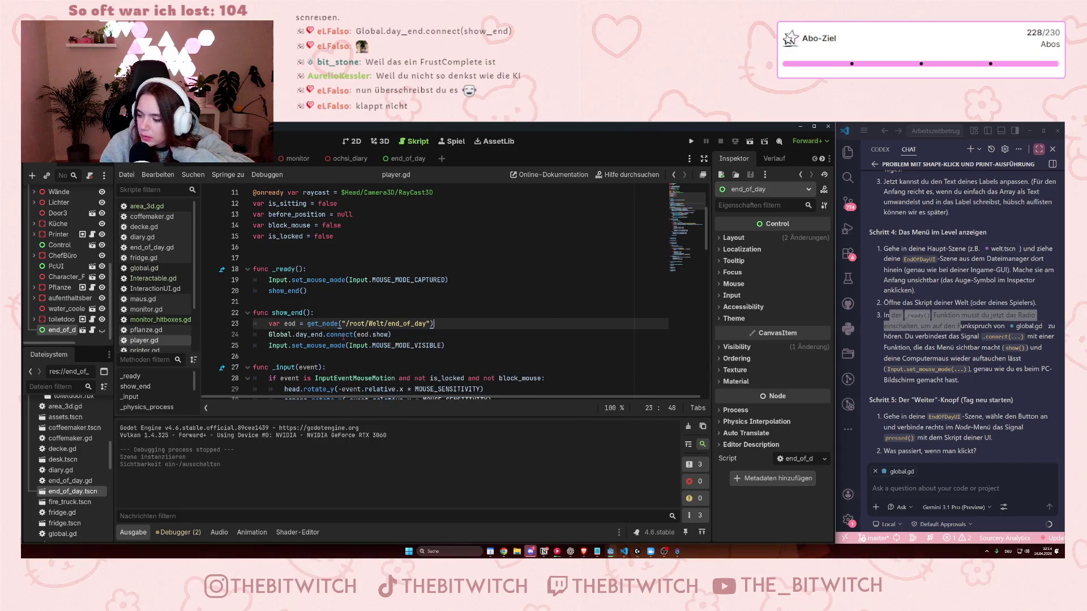
{"action": "mouse_move", "coordinate": [344, 336]}
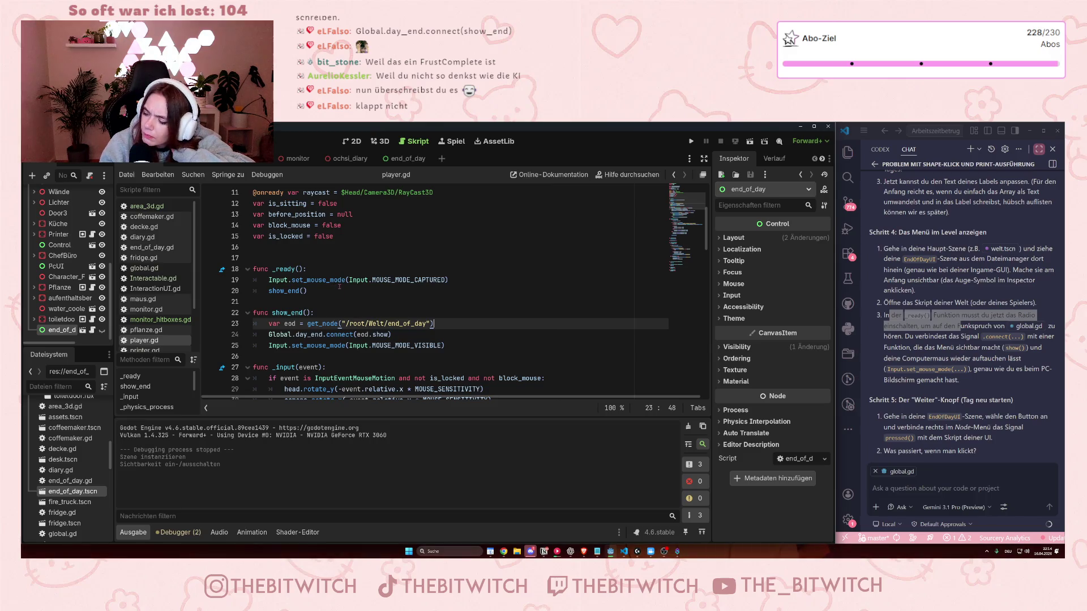
{"action": "mouse_move", "coordinate": [339, 287]}
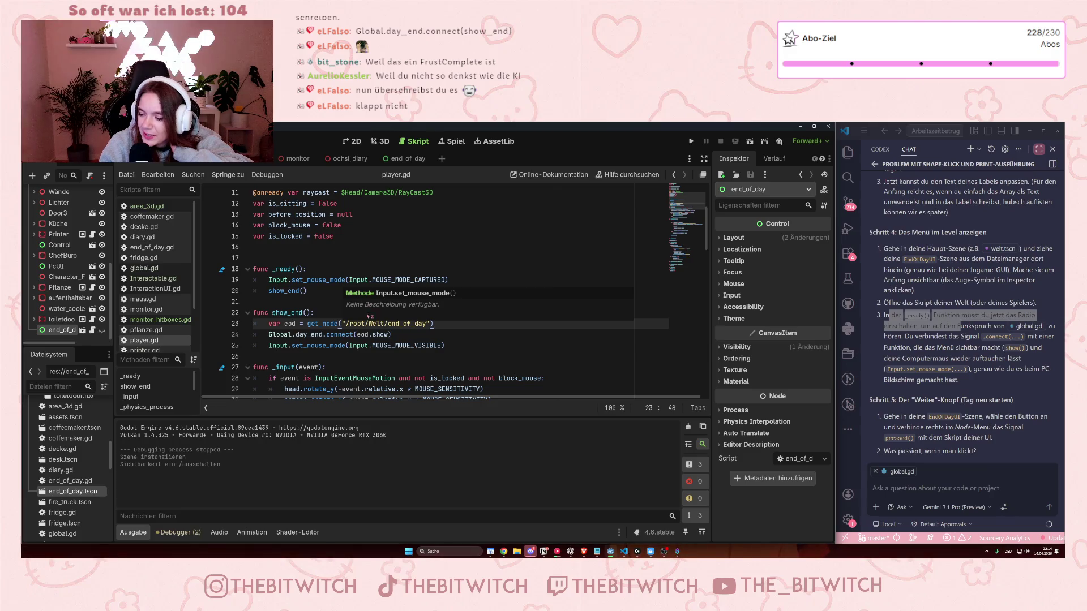
{"action": "left_click", "coordinate": [440, 334]}
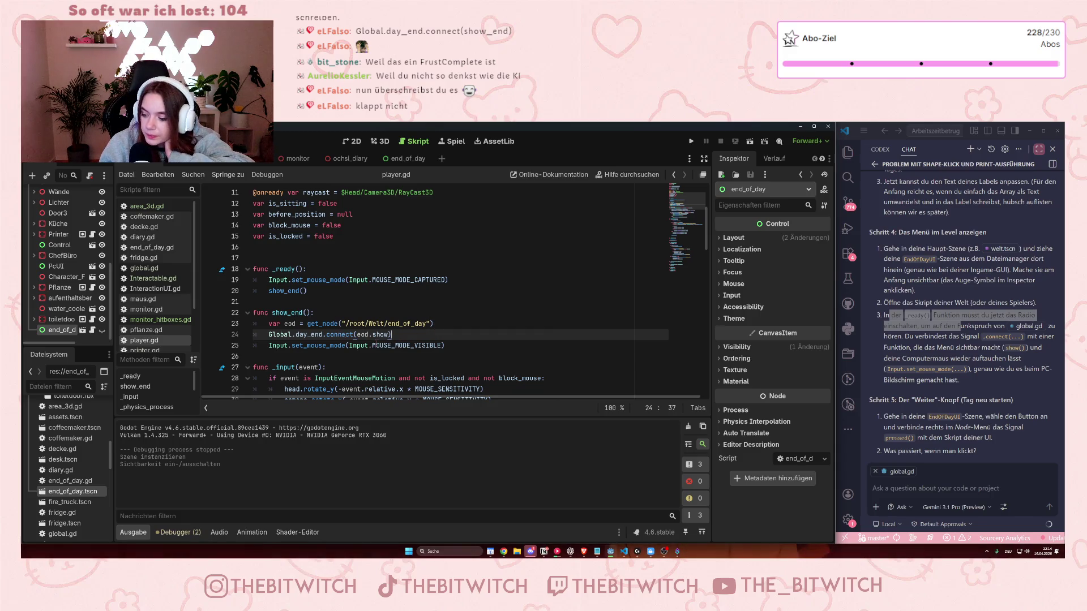
{"action": "left_click", "coordinate": [413, 293]}
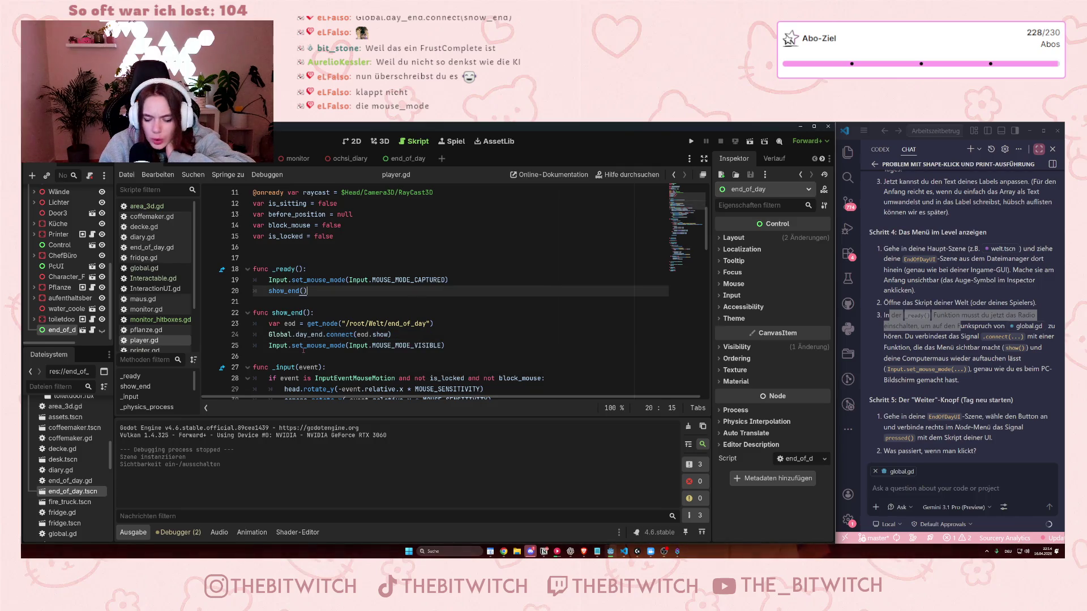
{"action": "left_click", "coordinate": [450, 345]}
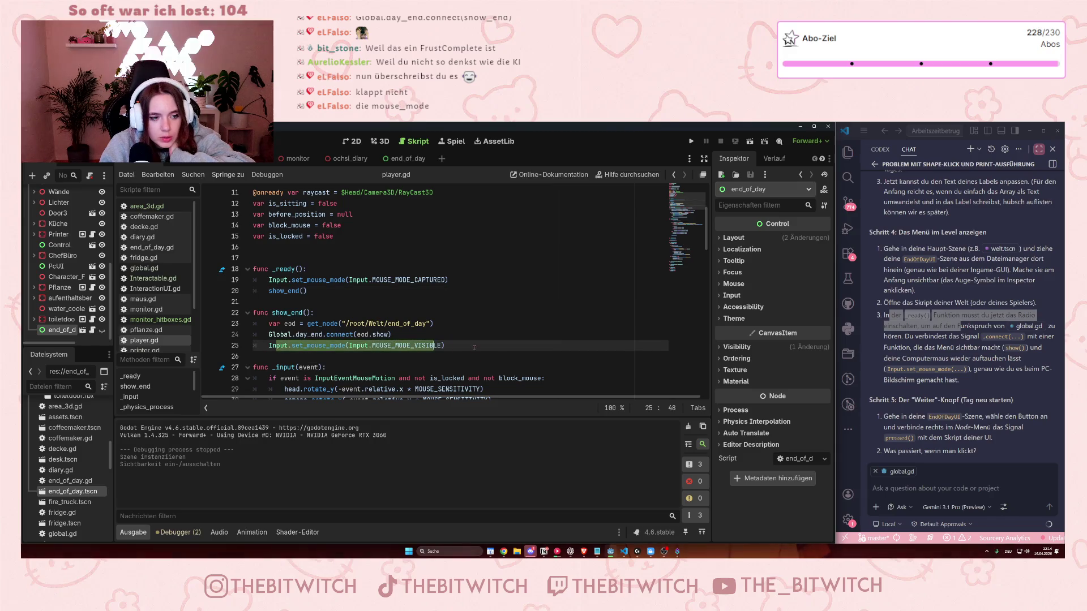
{"action": "scroll", "coordinate": [467, 310], "scroll_direction": "down", "scroll_amount": 2}
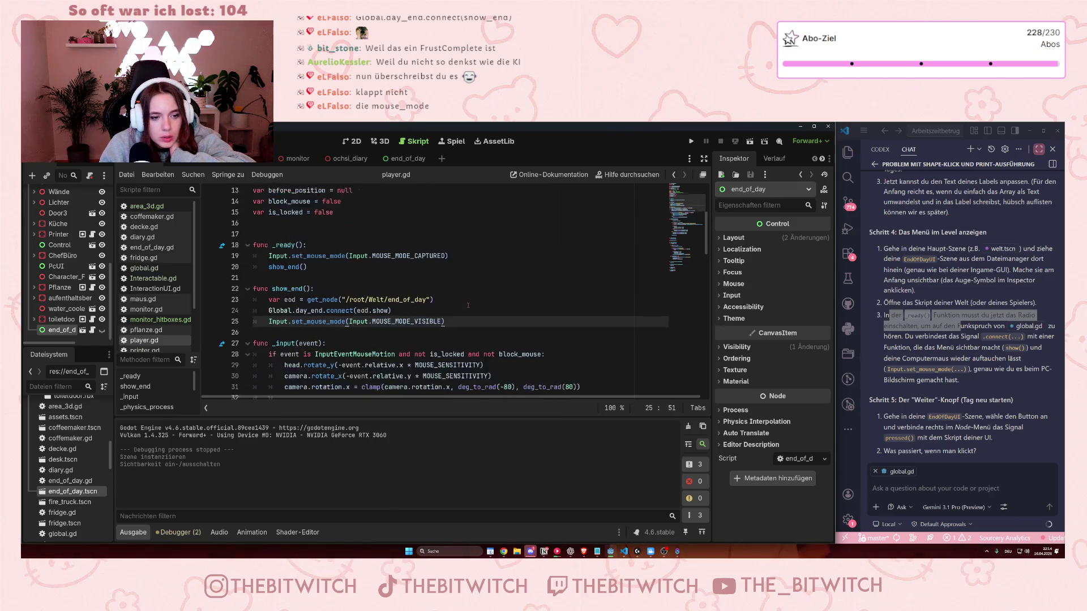
{"action": "scroll", "coordinate": [469, 306], "scroll_direction": "up", "scroll_amount": 1}
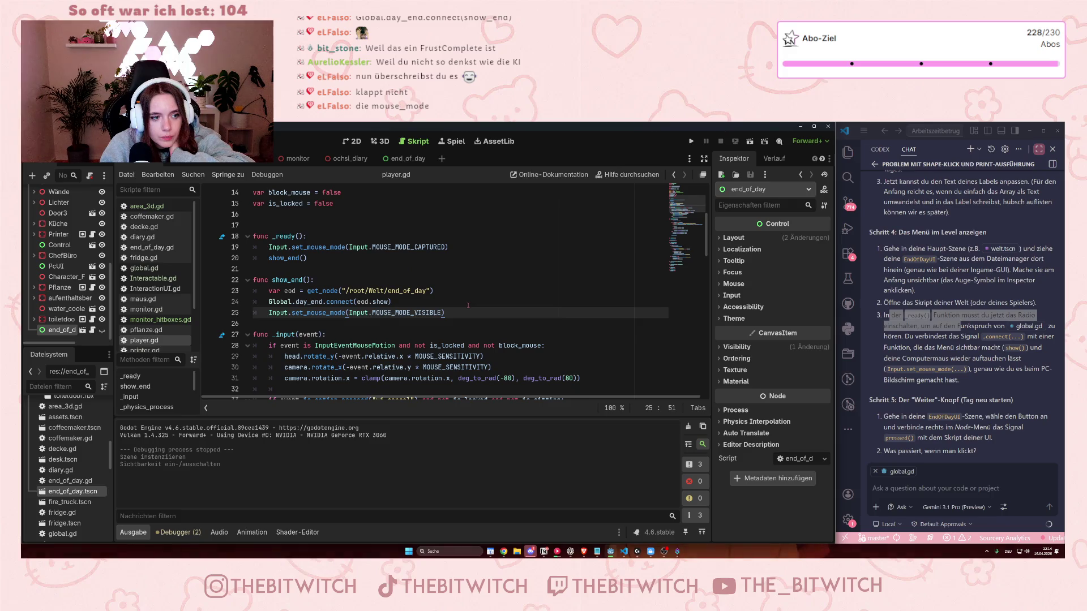
{"action": "scroll", "coordinate": [468, 306], "scroll_direction": "up", "scroll_amount": 1}
{"action": "left_click_drag", "start_coordinate": [449, 282], "coordinate": [269, 280]}
{"action": "double_click", "coordinate": [408, 279]}
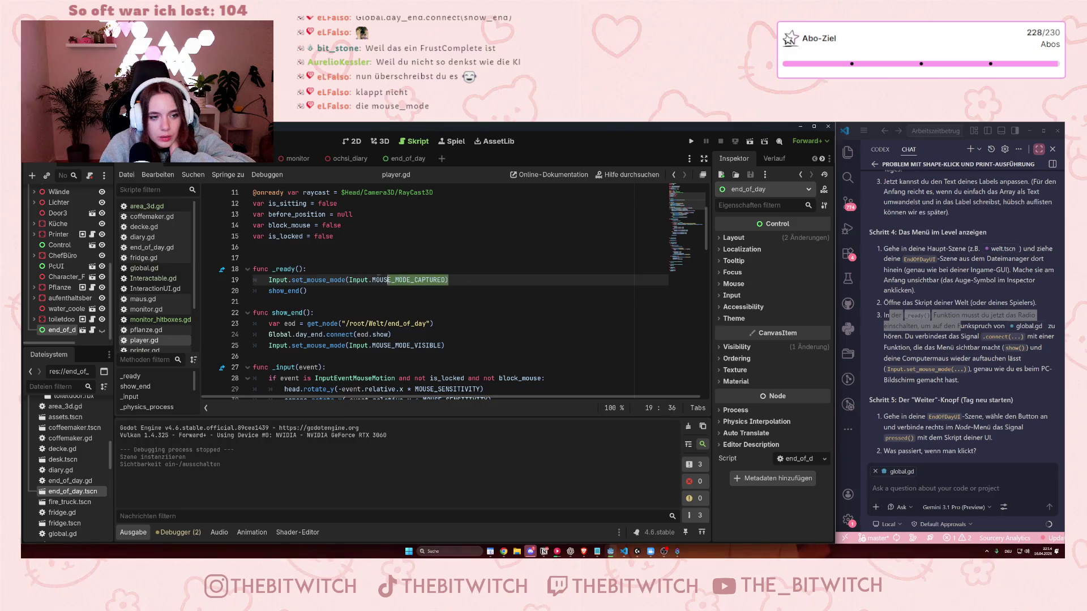
{"action": "left_click", "coordinate": [385, 280]}
{"action": "left_click", "coordinate": [464, 334]}
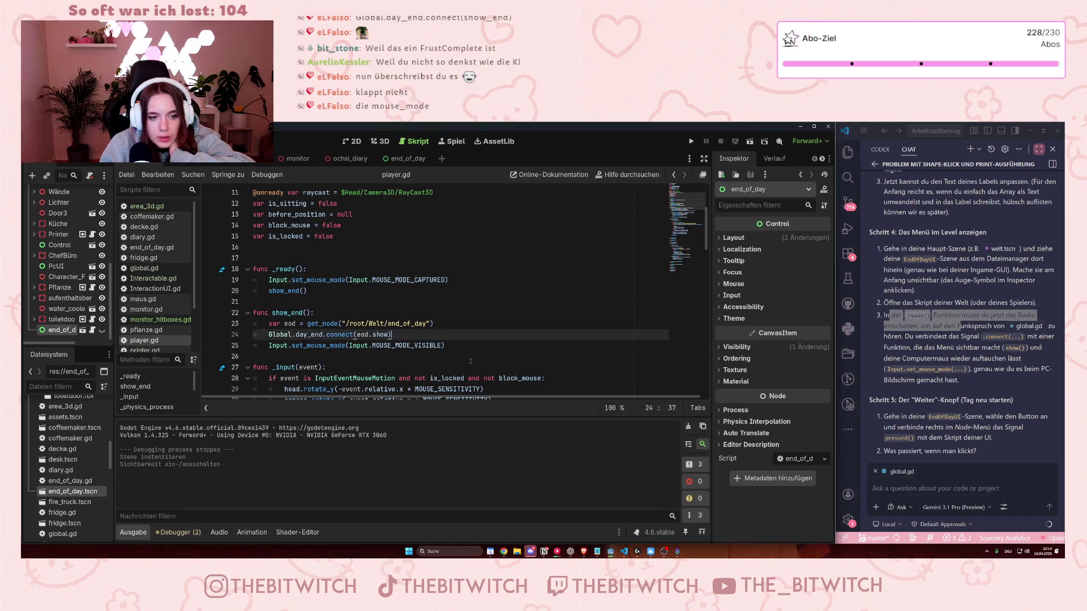
{"action": "left_click", "coordinate": [487, 357]}
{"action": "scroll", "coordinate": [489, 354], "scroll_direction": "down", "scroll_amount": 5}
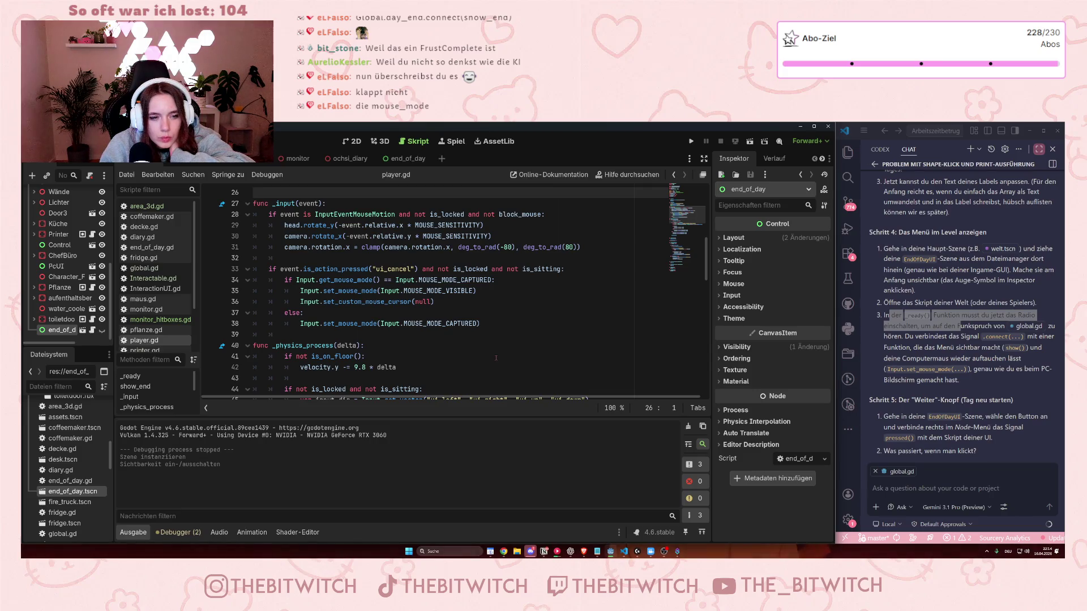
{"action": "scroll", "coordinate": [496, 358], "scroll_direction": "up", "scroll_amount": 1}
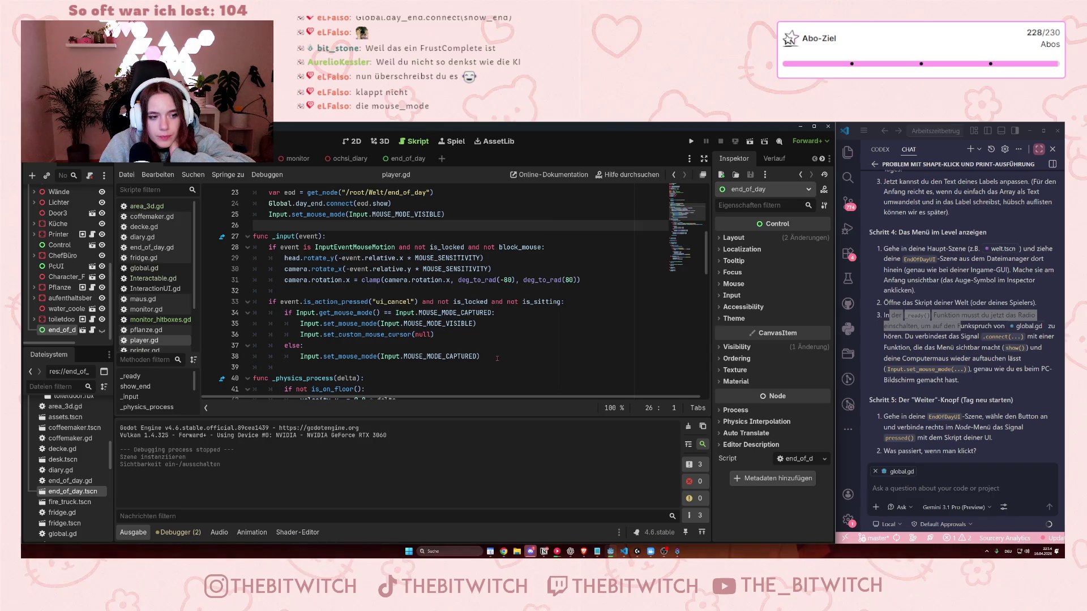
{"action": "scroll", "coordinate": [496, 358], "scroll_direction": "up", "scroll_amount": 3}
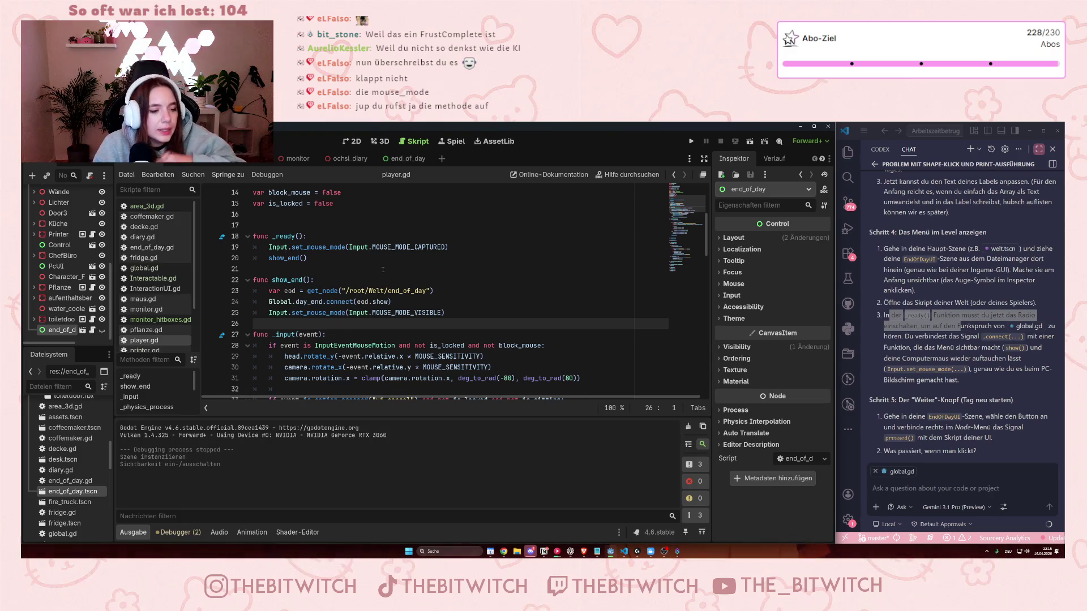
- Add an if eod.show: line after the connect call and indent set_mouse_mode under it
{"action": "left_click", "coordinate": [409, 303]}
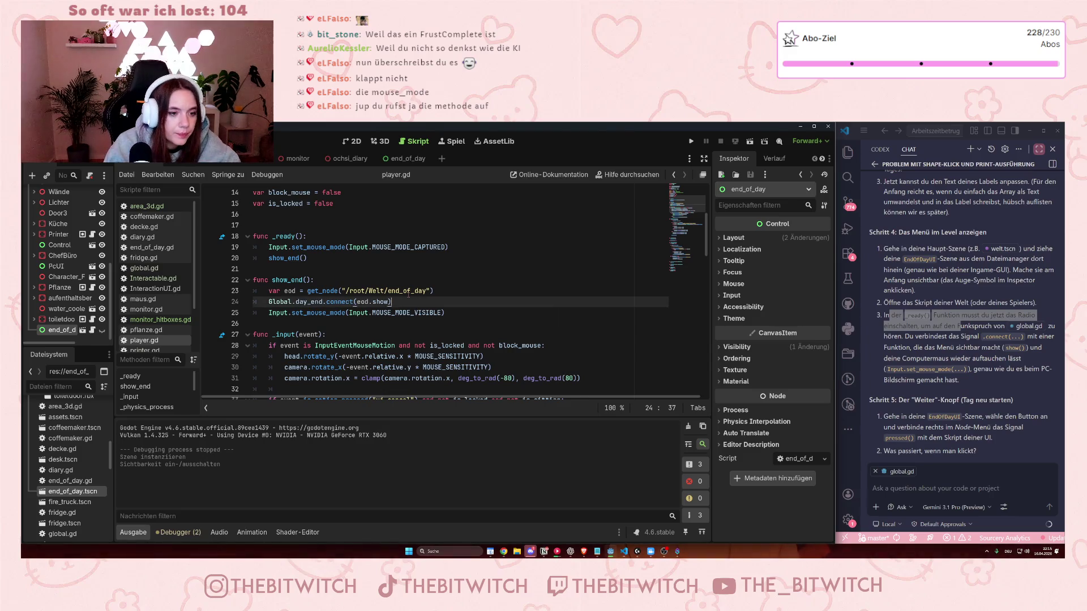
{"action": "key", "text": "Return"}
{"action": "type", "text": "if "}
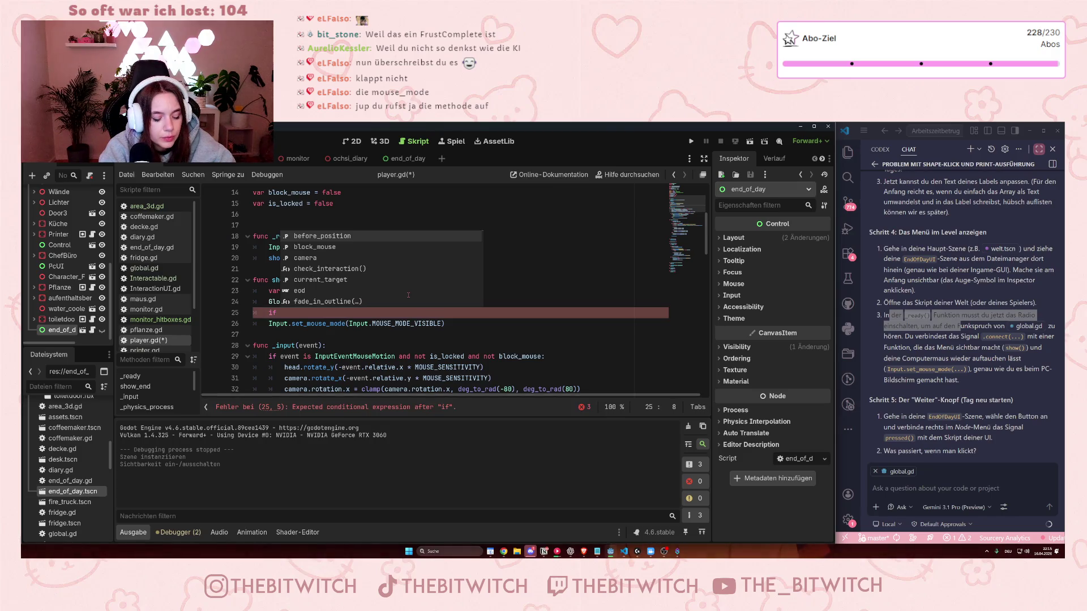
{"action": "type", "text": "eod.show:"}
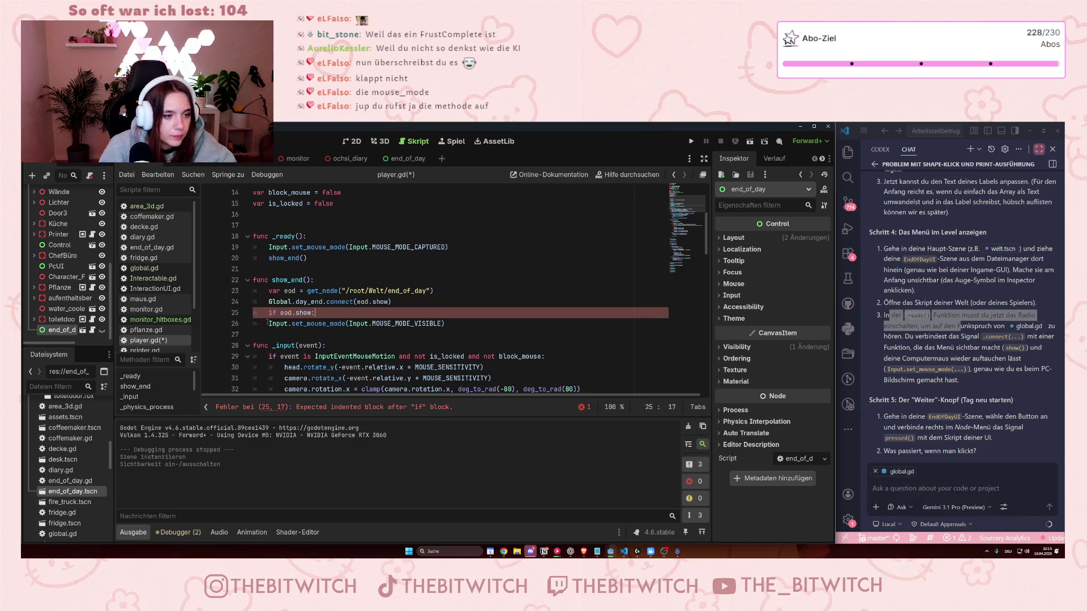
{"action": "left_click", "coordinate": [267, 323]}
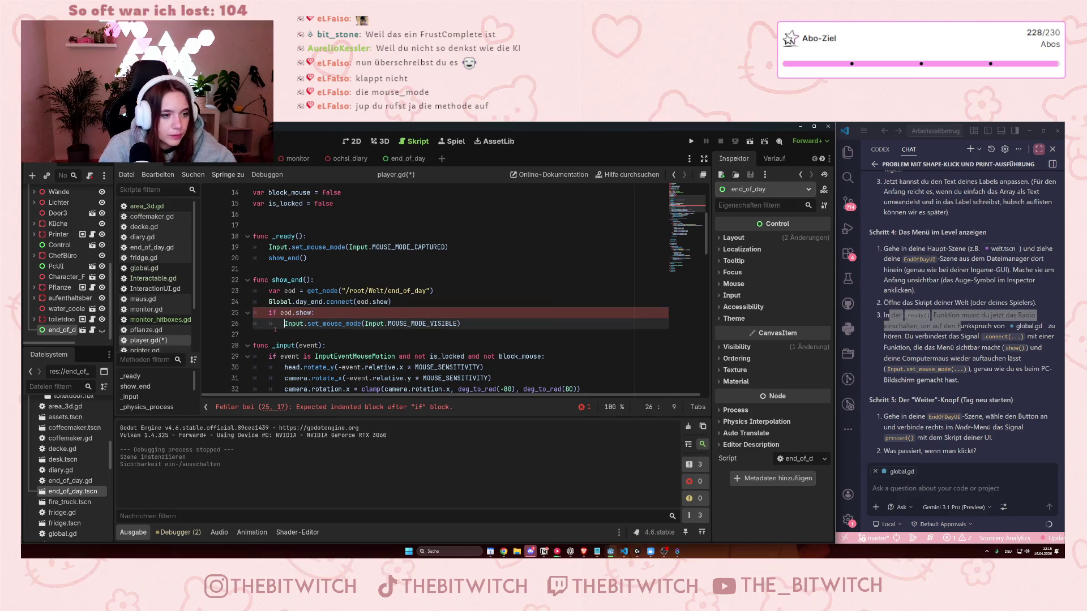
{"action": "key", "text": "Tab"}
{"action": "key", "text": "Down"}
{"action": "key", "text": "Up"}
{"action": "key", "text": "End"}
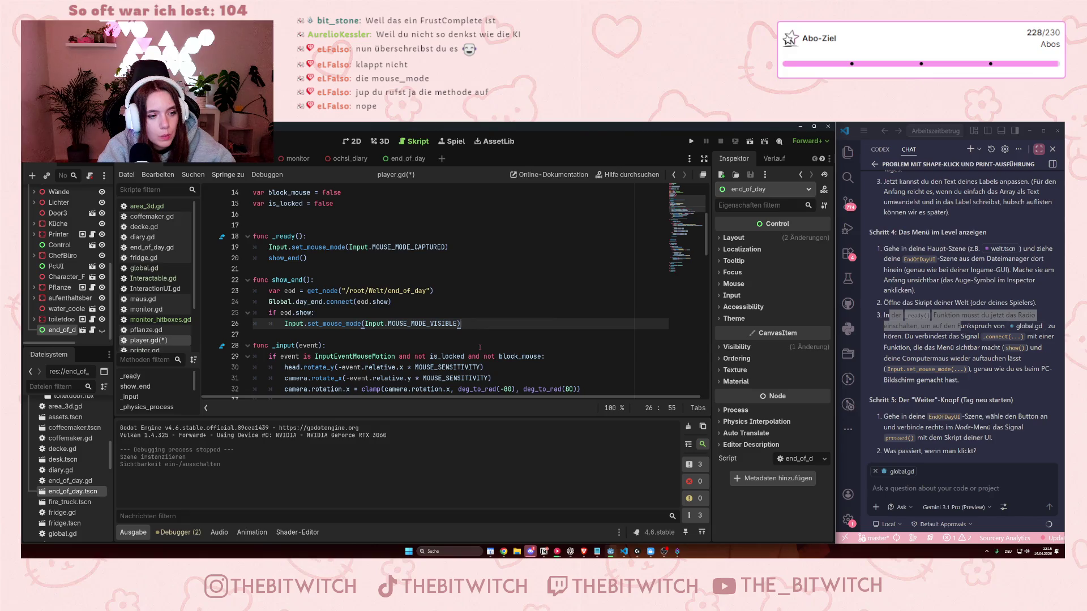
{"action": "key", "text": "Return"}
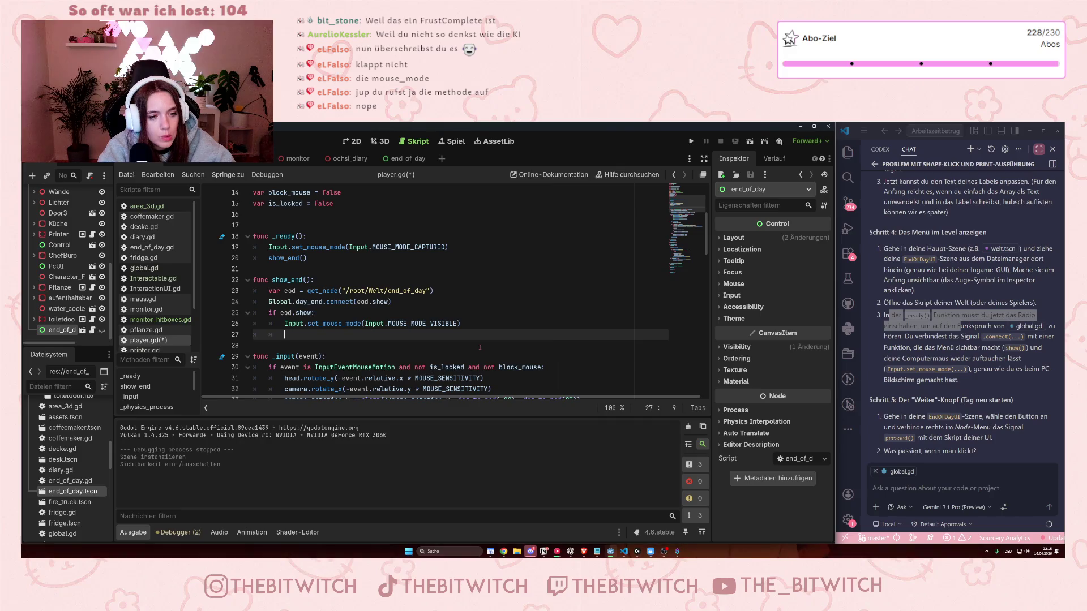
{"action": "key", "text": "ctrl+z"}
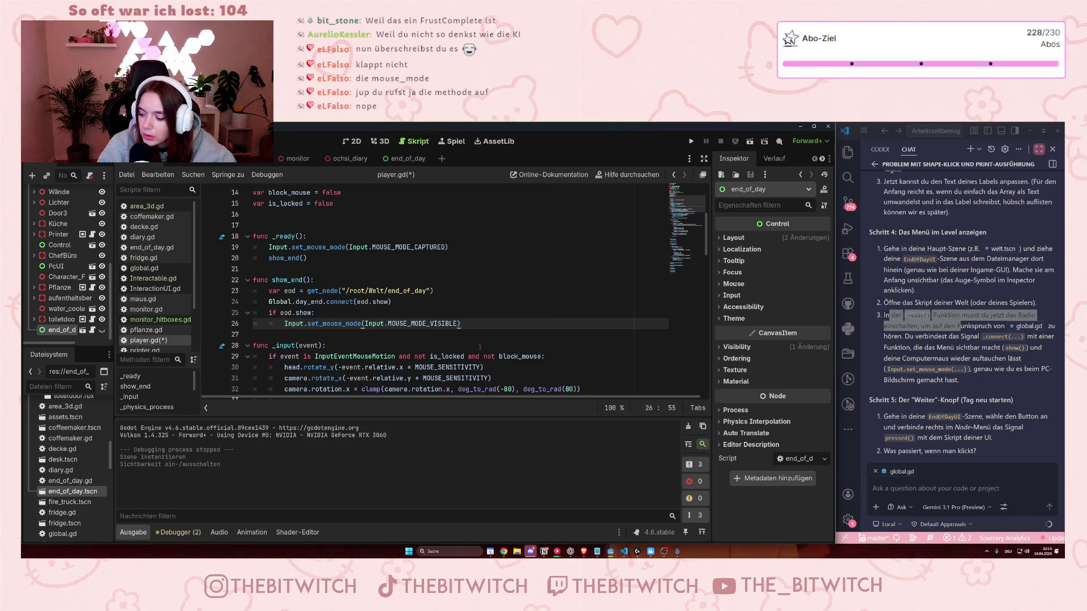
{"action": "left_click", "coordinate": [526, 300]}
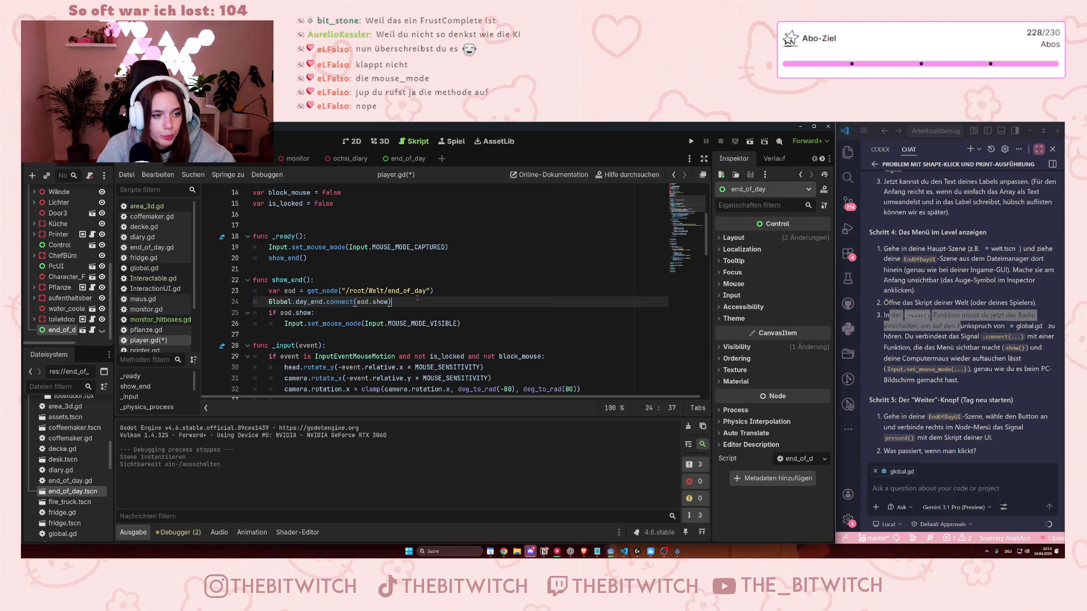
- Test-run the game twice, stopping it each time, then return to line 25 of player.gd
{"action": "left_click", "coordinate": [691, 141]}
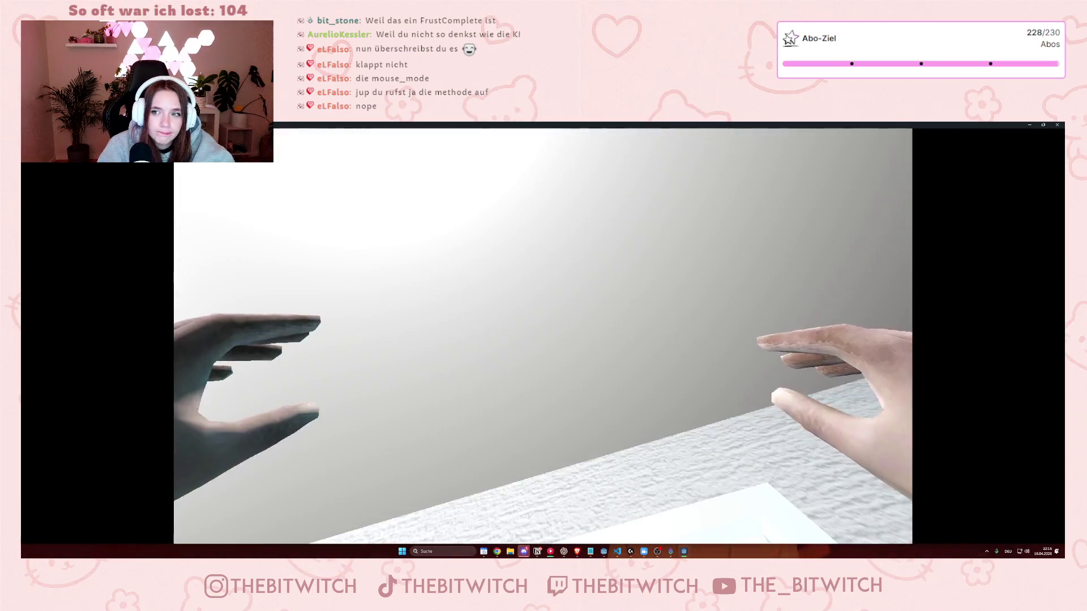
{"action": "key", "text": "F8"}
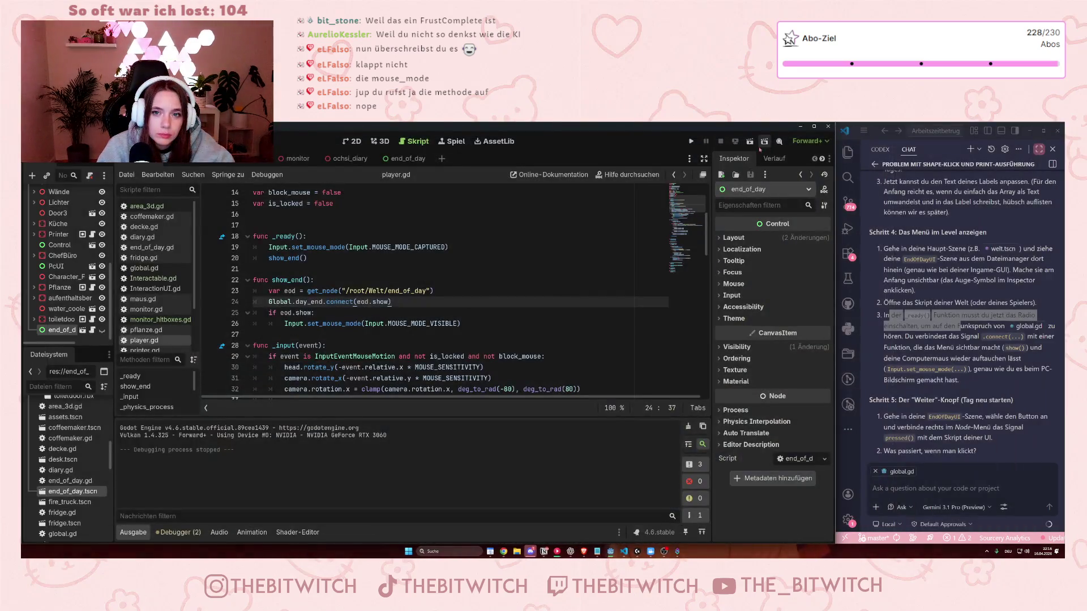
{"action": "left_click", "coordinate": [691, 141]}
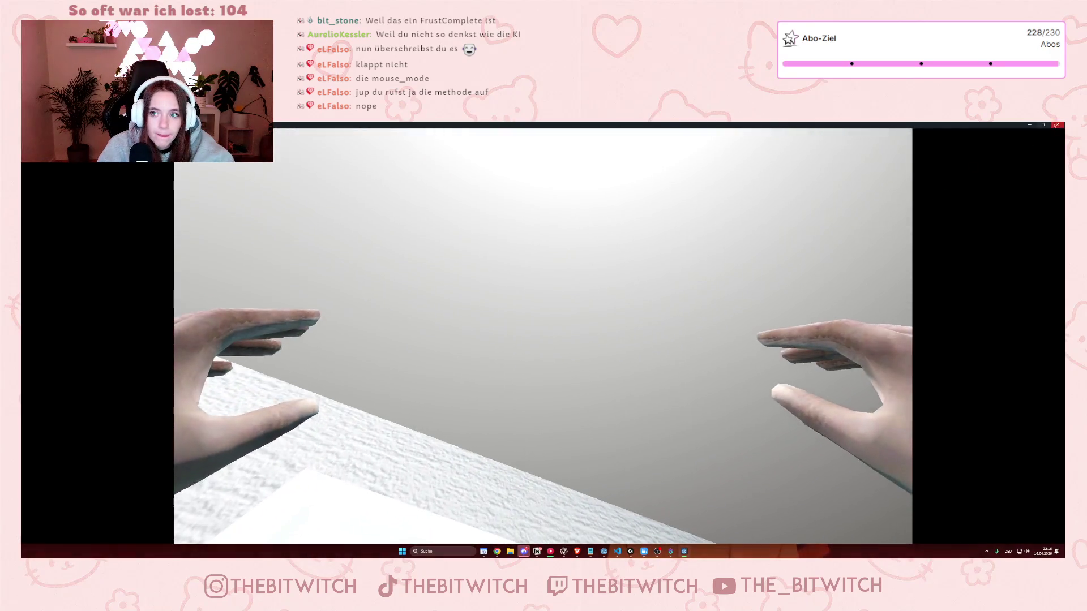
{"action": "left_click", "coordinate": [1057, 125]}
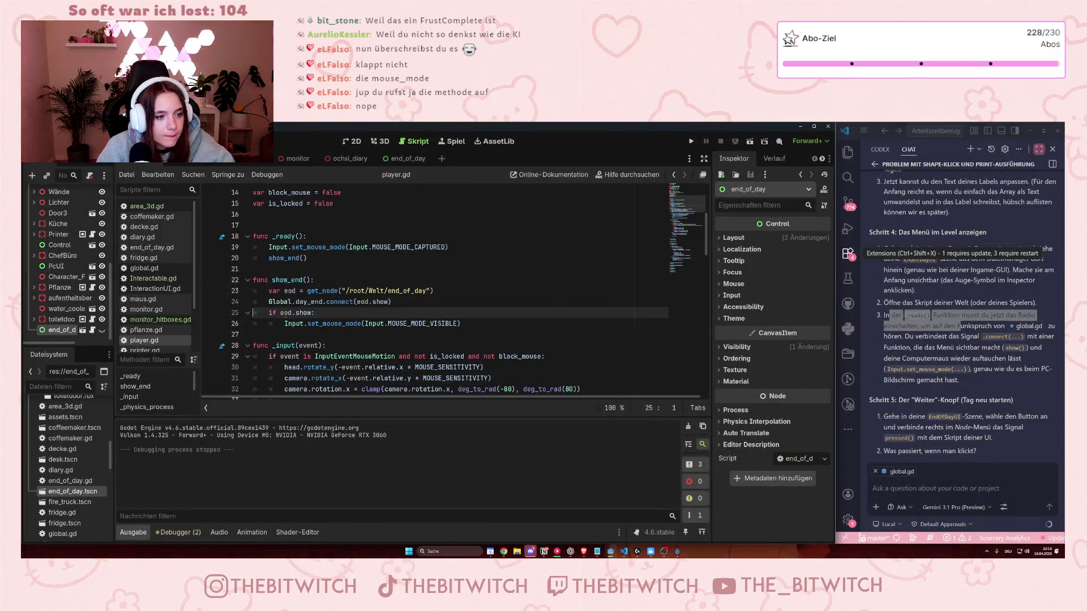
{"action": "left_click", "coordinate": [296, 312]}
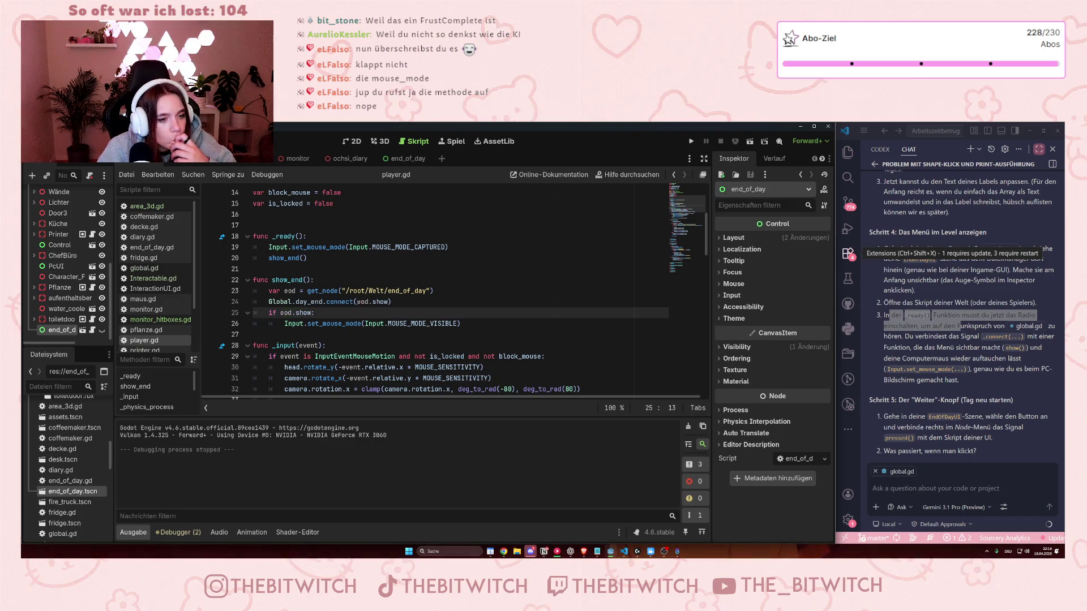
{"action": "left_click", "coordinate": [358, 301]}
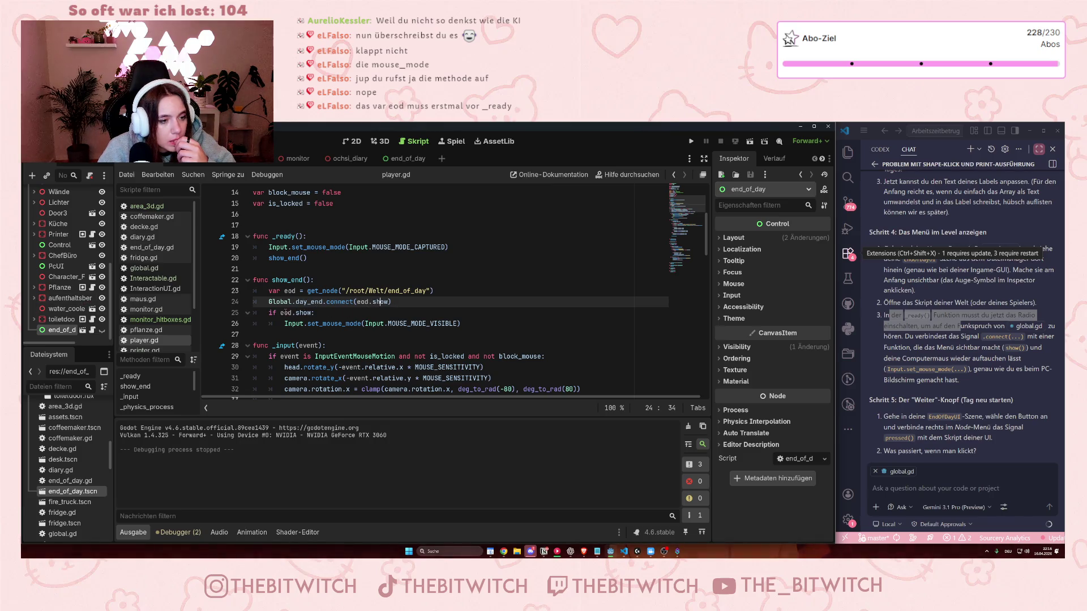
{"action": "mouse_move", "coordinate": [285, 312]}
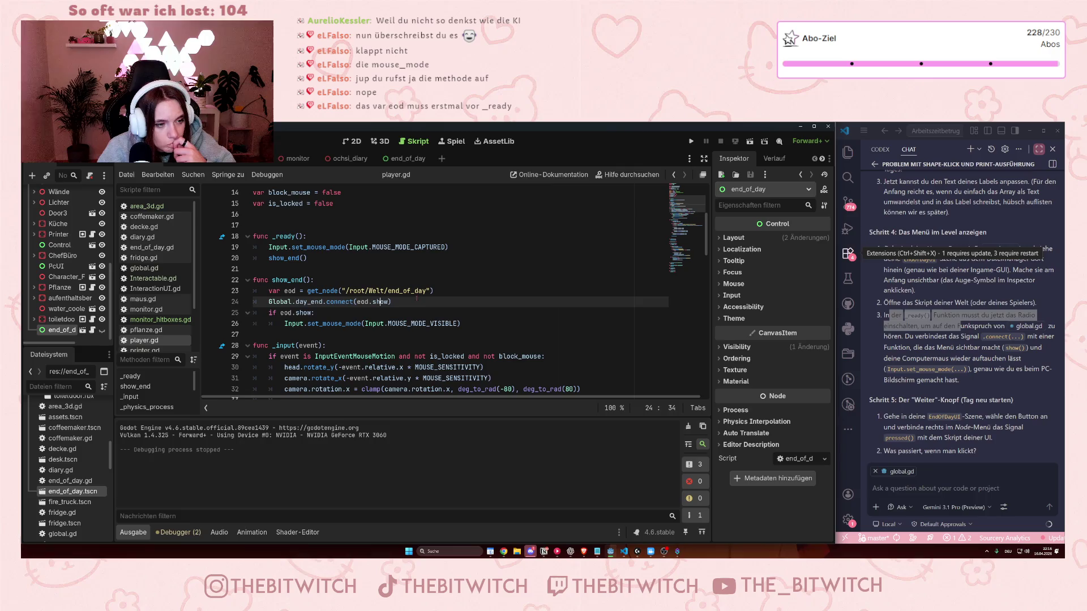
{"action": "left_click_drag", "start_coordinate": [439, 291], "coordinate": [400, 316]}
{"action": "left_click", "coordinate": [401, 316]}
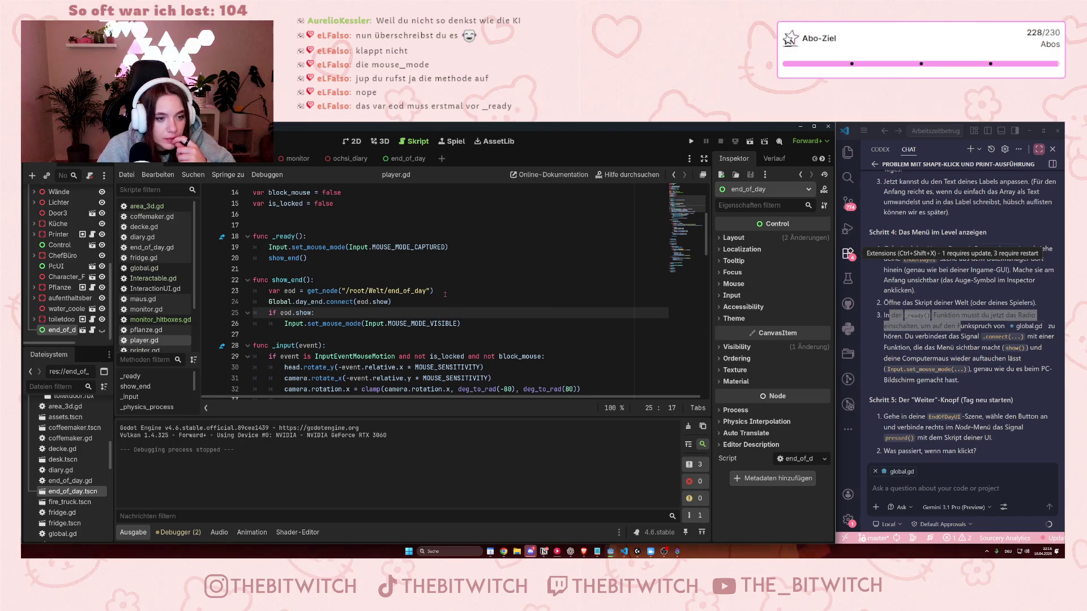
{"action": "mouse_move", "coordinate": [433, 291]}
{"action": "left_mouse_down"}
{"action": "mouse_move", "coordinate": [340, 281]}
{"action": "mouse_move", "coordinate": [295, 302]}
{"action": "mouse_move", "coordinate": [269, 291]}
{"action": "left_mouse_up"}
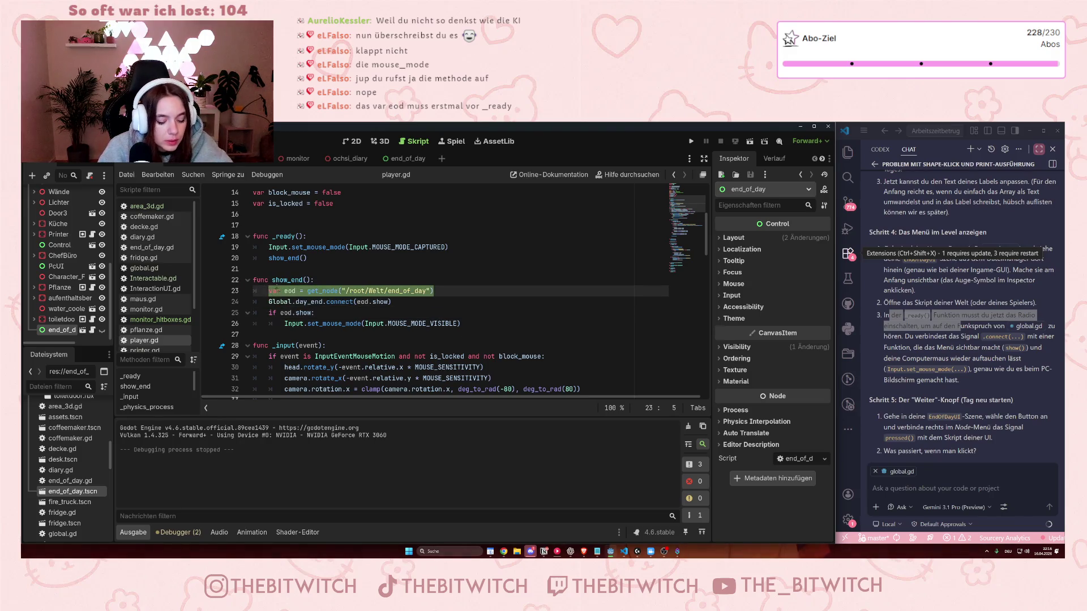
{"action": "key", "text": "ctrl+x"}
{"action": "left_click", "coordinate": [279, 215]}
{"action": "key", "text": "ctrl+v"}
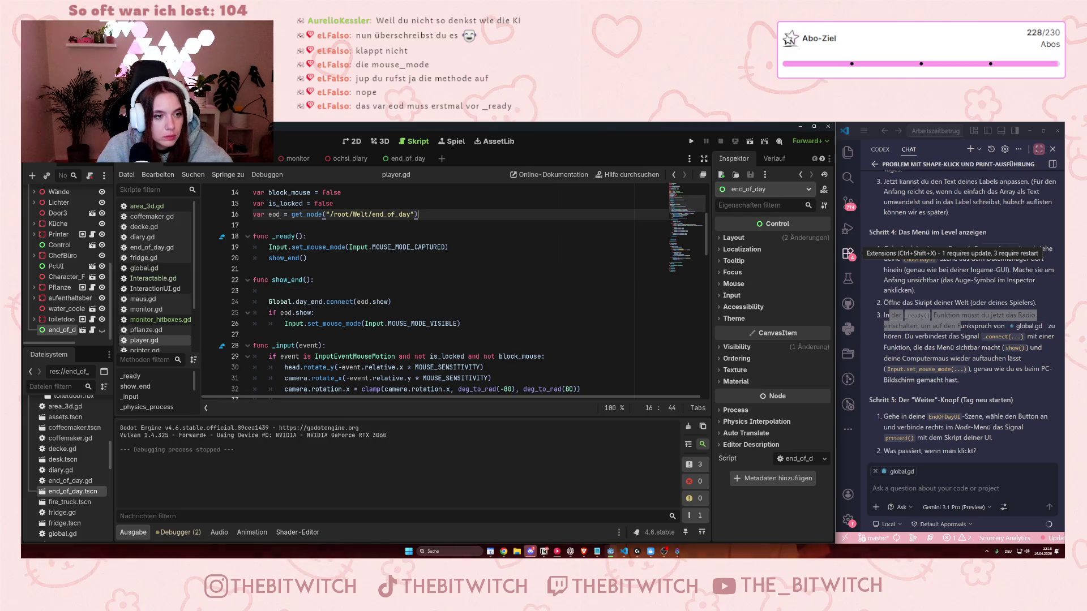
{"action": "left_click", "coordinate": [359, 302]}
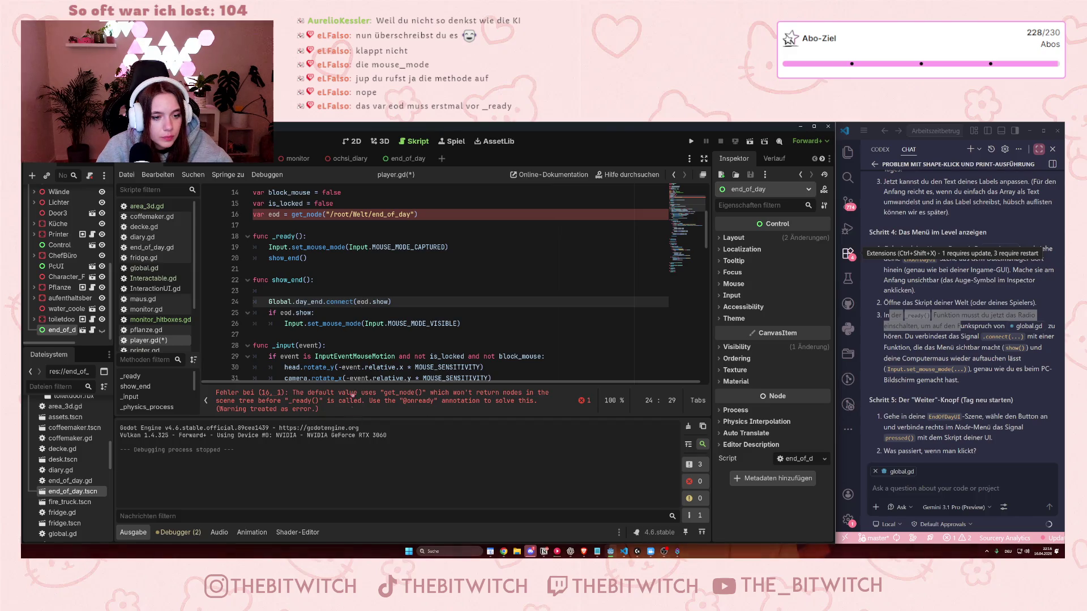
{"action": "left_click", "coordinate": [352, 395]}
{"action": "scroll", "coordinate": [340, 281], "scroll_direction": "up", "scroll_amount": 3}
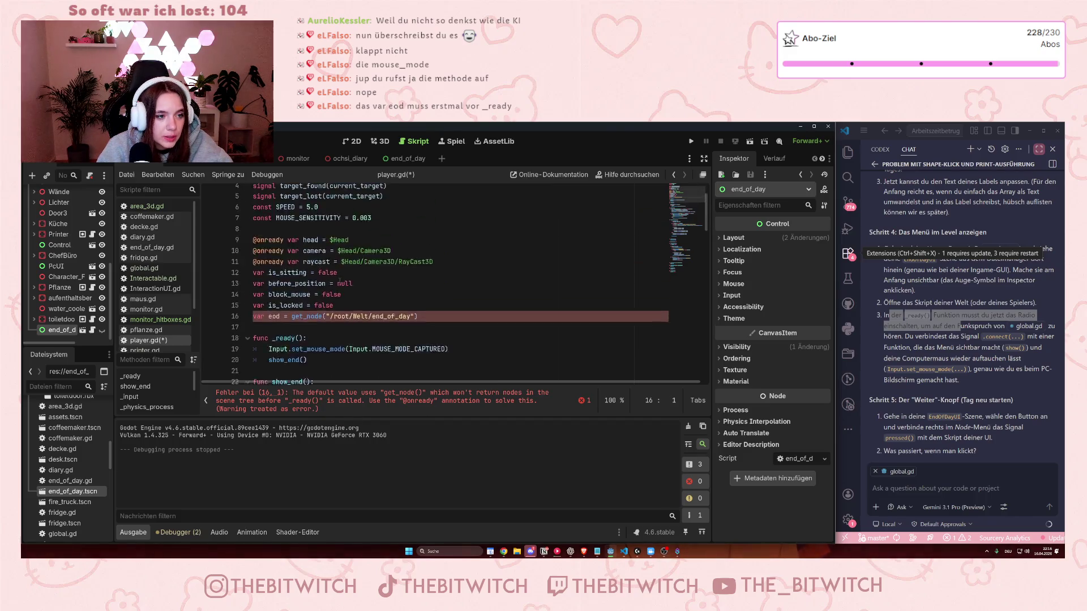
{"action": "scroll", "coordinate": [340, 282], "scroll_direction": "down", "scroll_amount": 4}
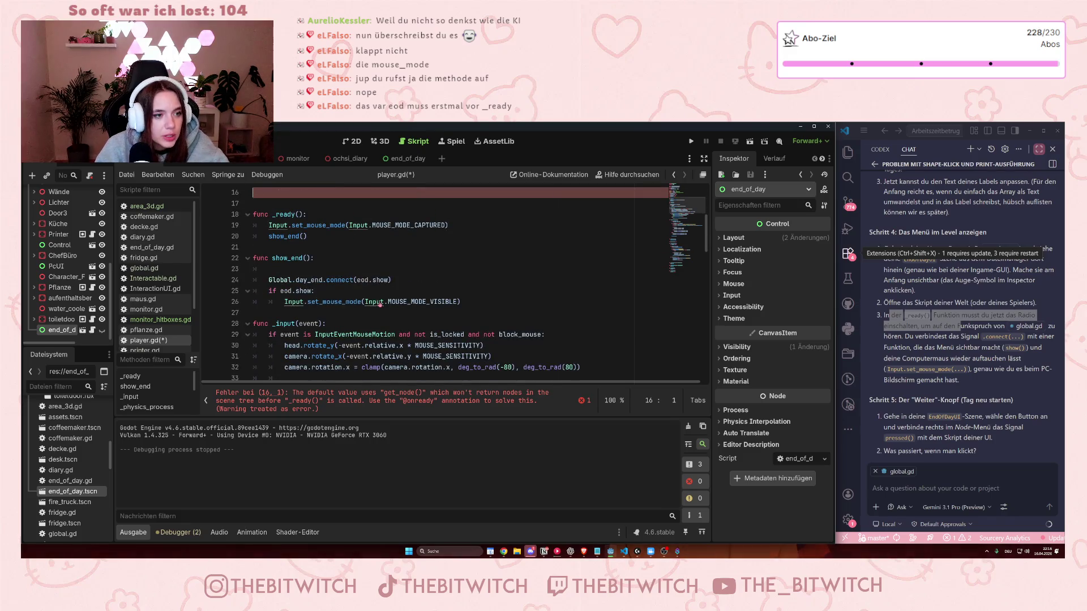
{"action": "key", "text": "ctrl+z"}
{"action": "left_click", "coordinate": [334, 302]}
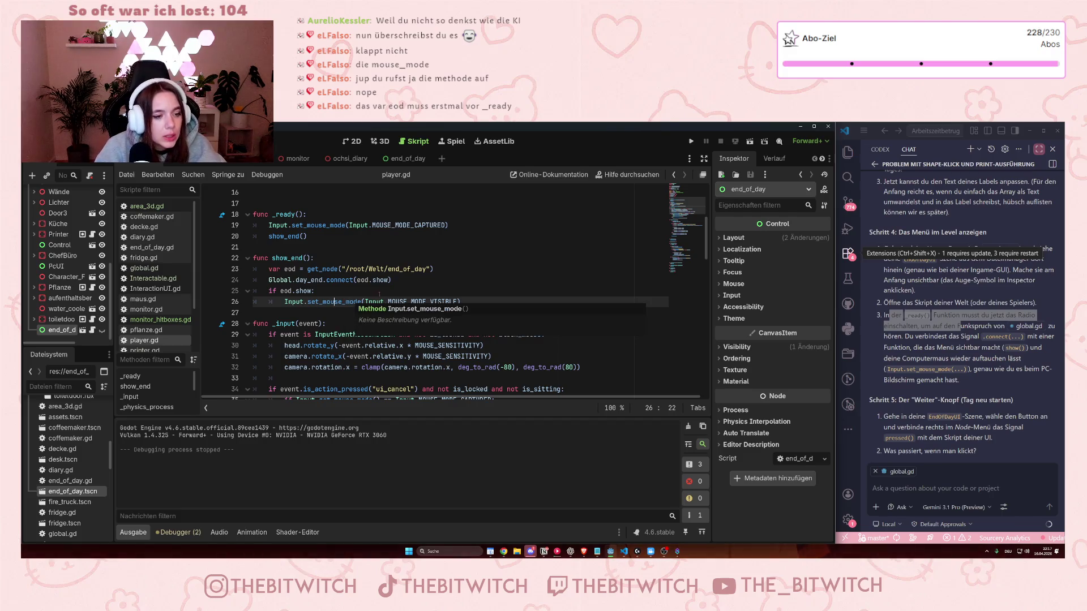
{"action": "scroll", "coordinate": [379, 294], "scroll_direction": "up", "scroll_amount": 2}
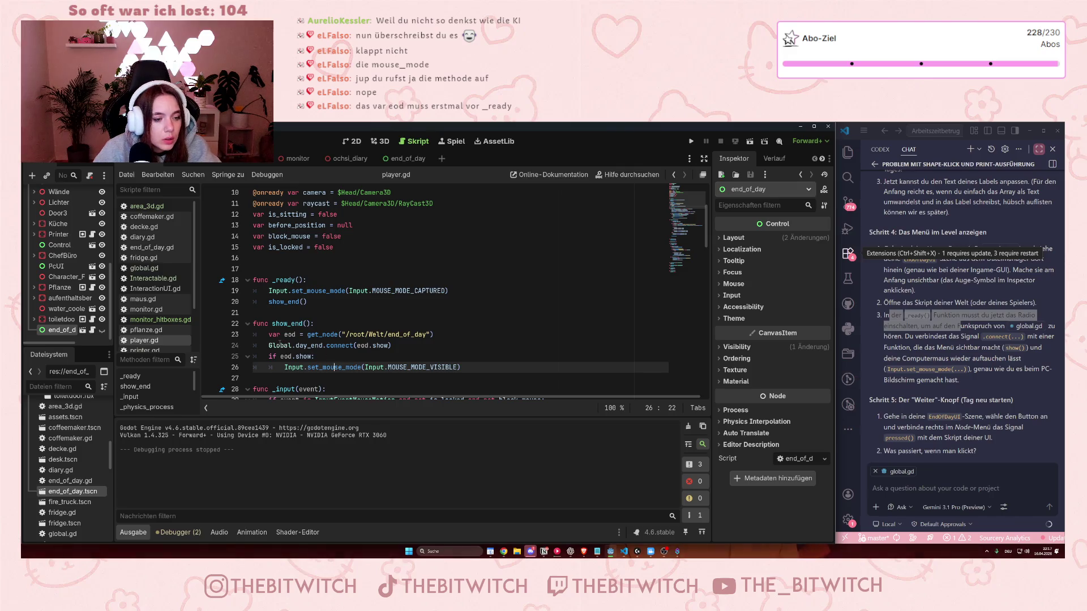
{"action": "left_click", "coordinate": [273, 357]}
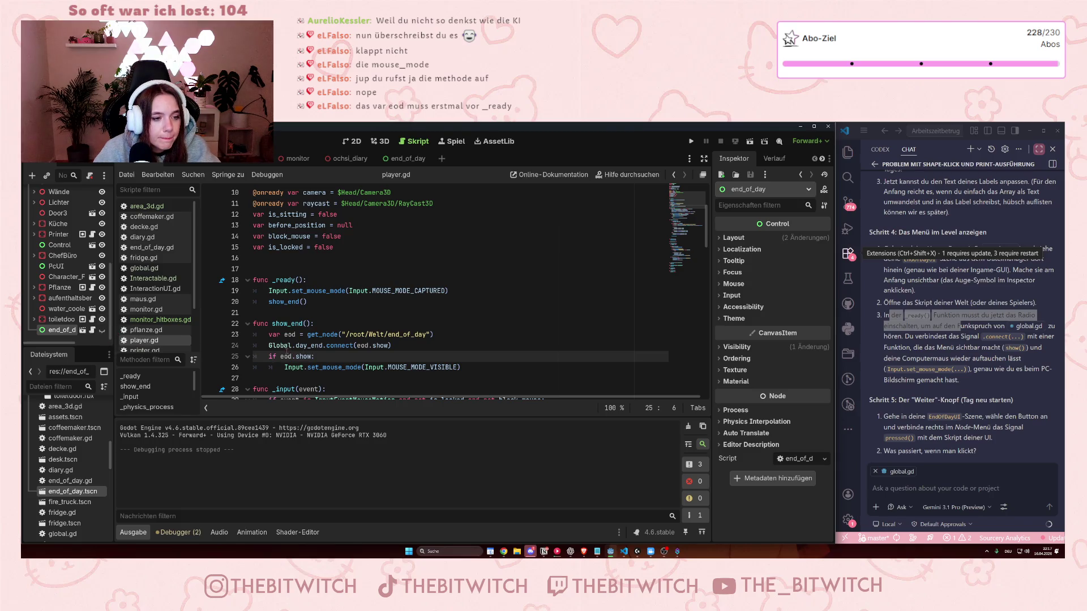
{"action": "mouse_move", "coordinate": [344, 344]}
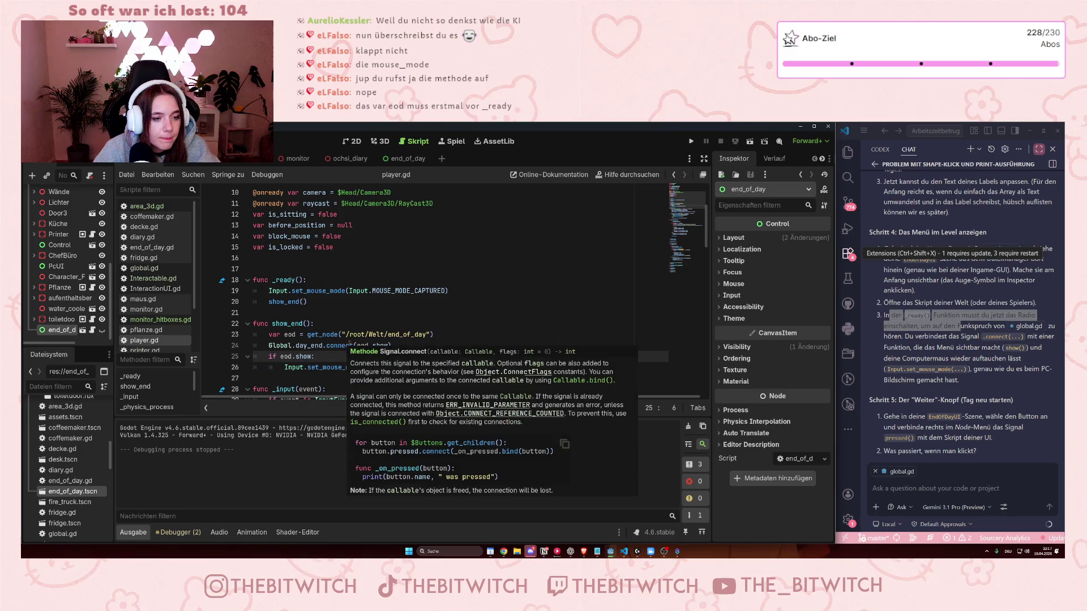
{"action": "mouse_move", "coordinate": [269, 345]}
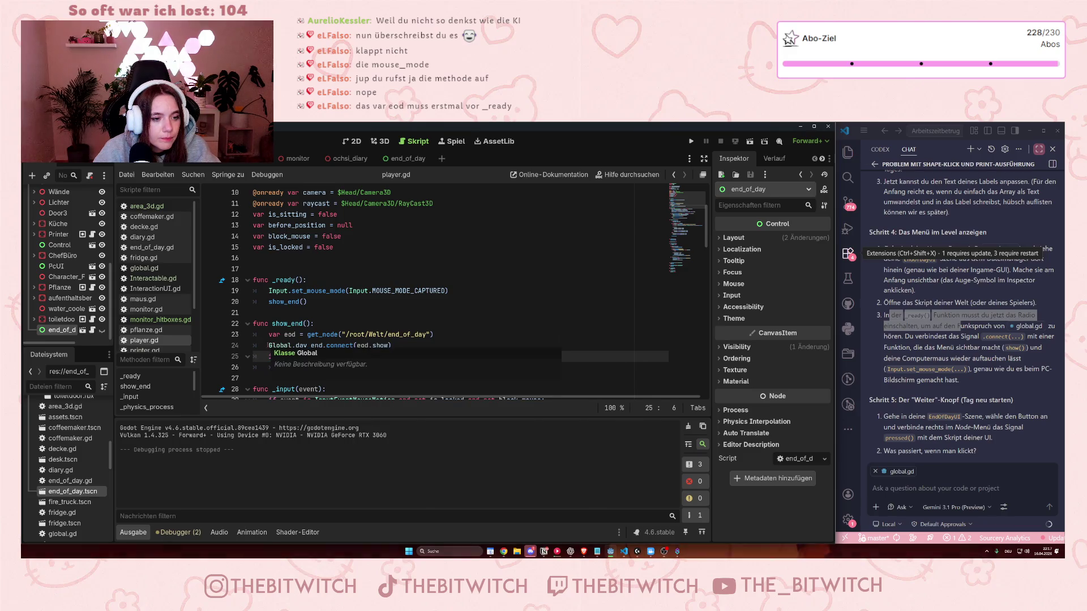
{"action": "left_click", "coordinate": [369, 334]}
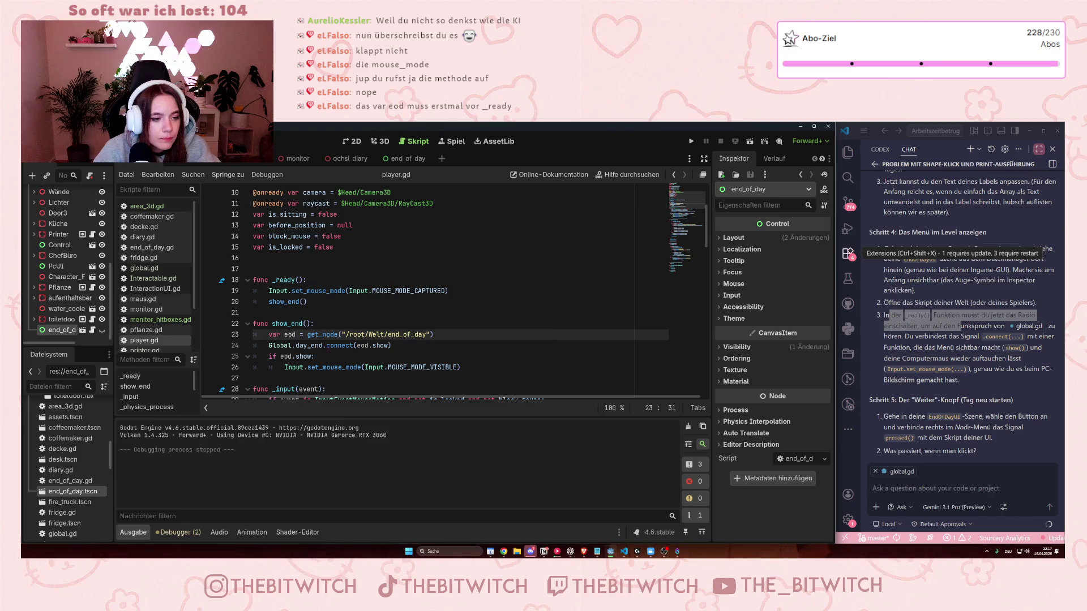
{"action": "left_click", "coordinate": [296, 357]}
{"action": "left_click", "coordinate": [327, 367]}
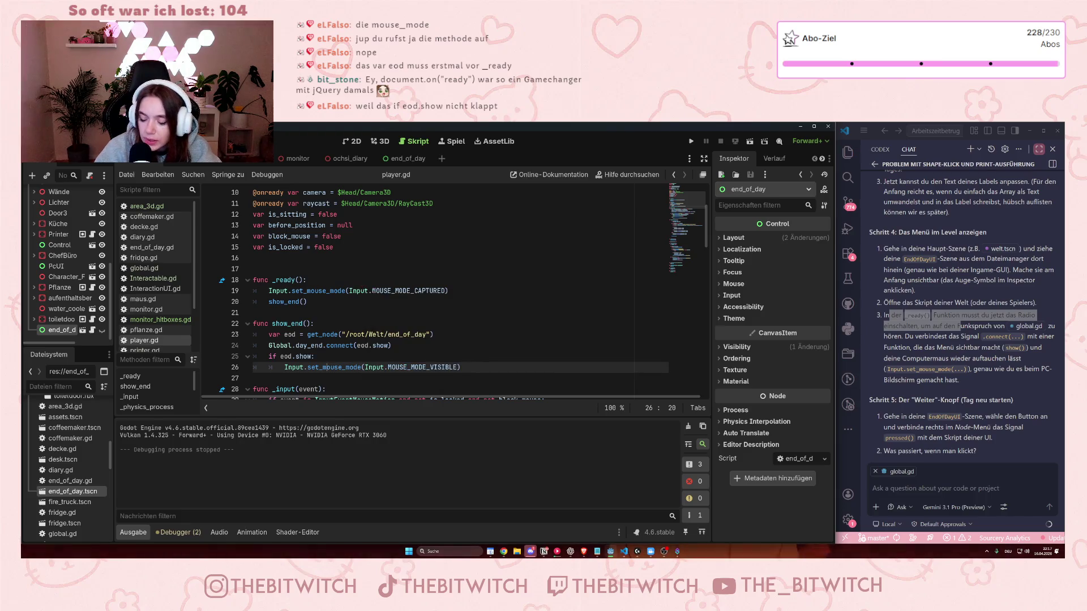
{"action": "left_click_drag", "start_coordinate": [280, 356], "coordinate": [312, 356]}
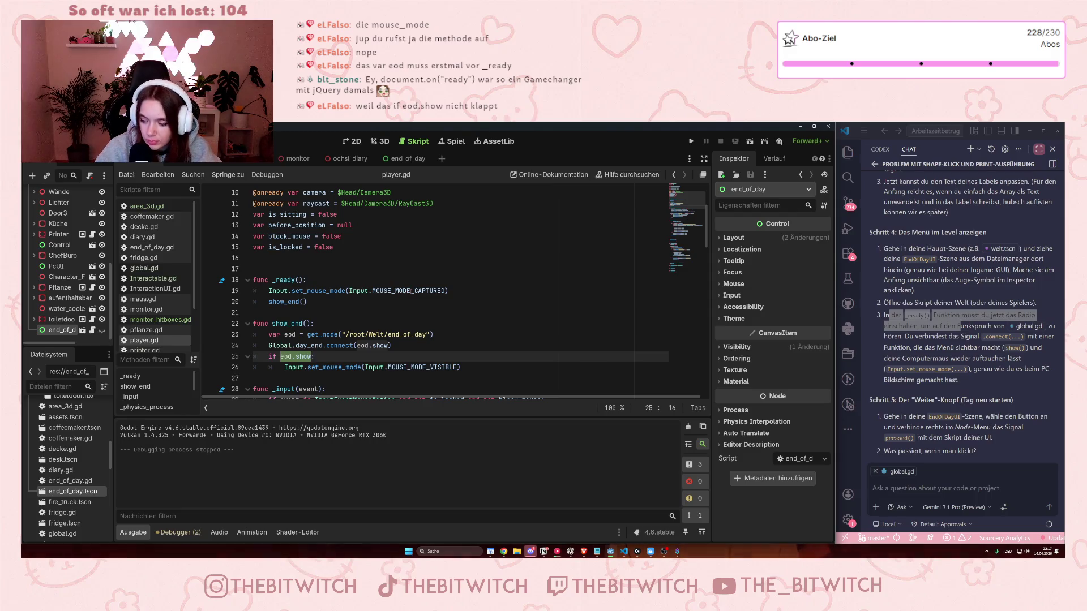
{"action": "left_click", "coordinate": [464, 291]}
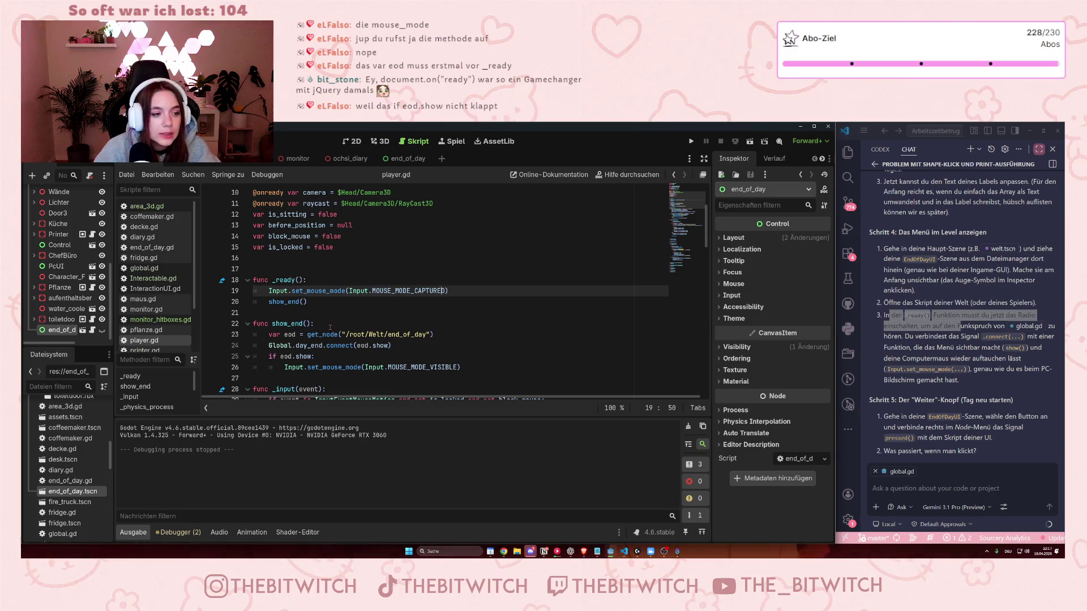
- Comment out the if eod.show: line and its MOUSE_MODE_VISIBLE line with #, then save
{"action": "scroll", "coordinate": [312, 324], "scroll_direction": "down", "scroll_amount": 3}
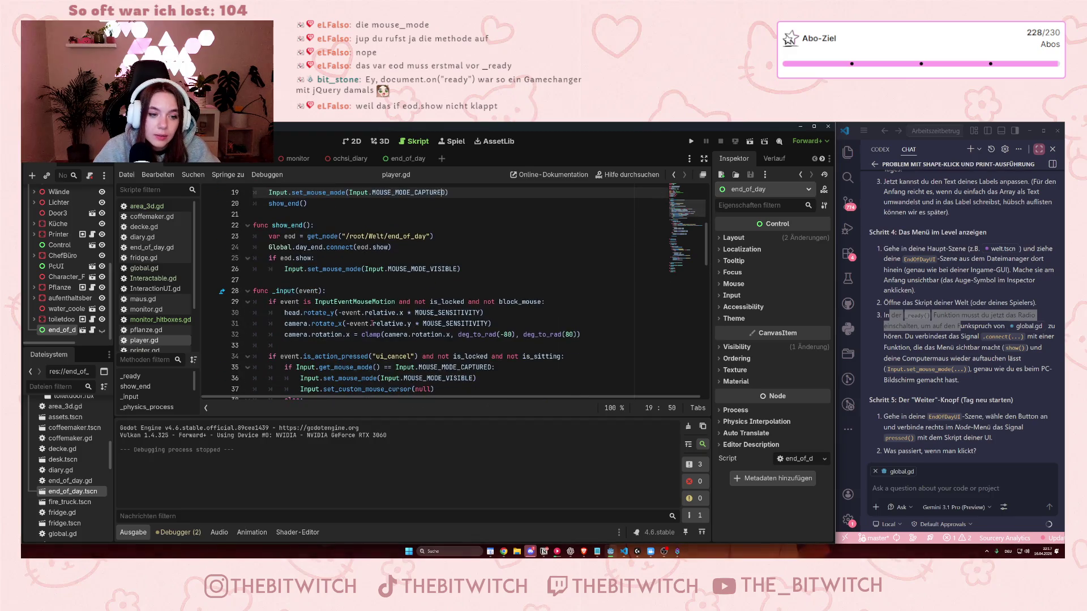
{"action": "scroll", "coordinate": [372, 332], "scroll_direction": "up", "scroll_amount": 5}
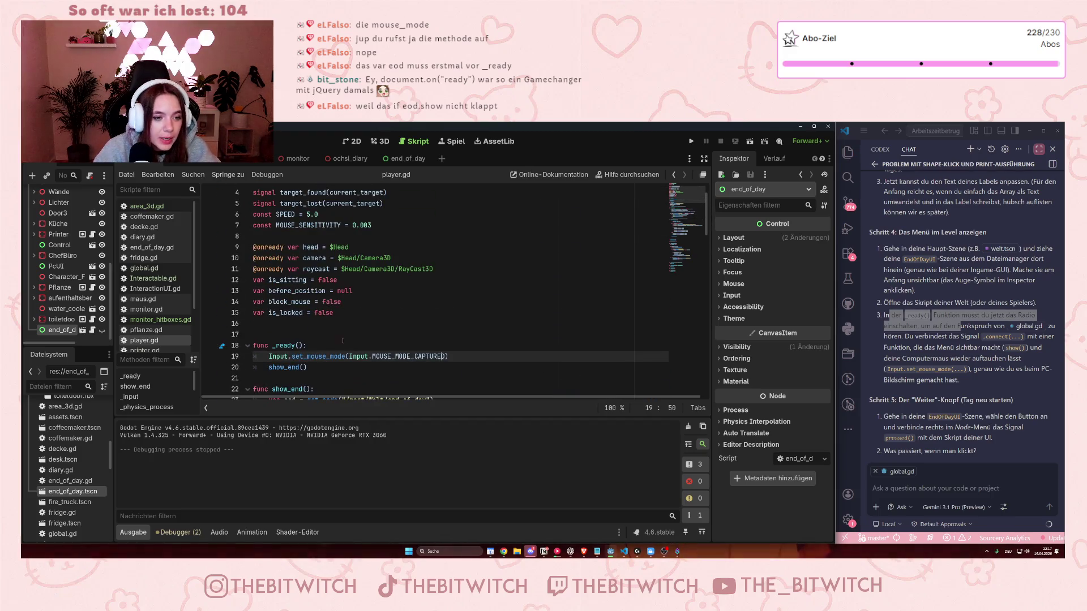
{"action": "left_click", "coordinate": [318, 366]}
{"action": "scroll", "coordinate": [352, 355], "scroll_direction": "down", "scroll_amount": 2}
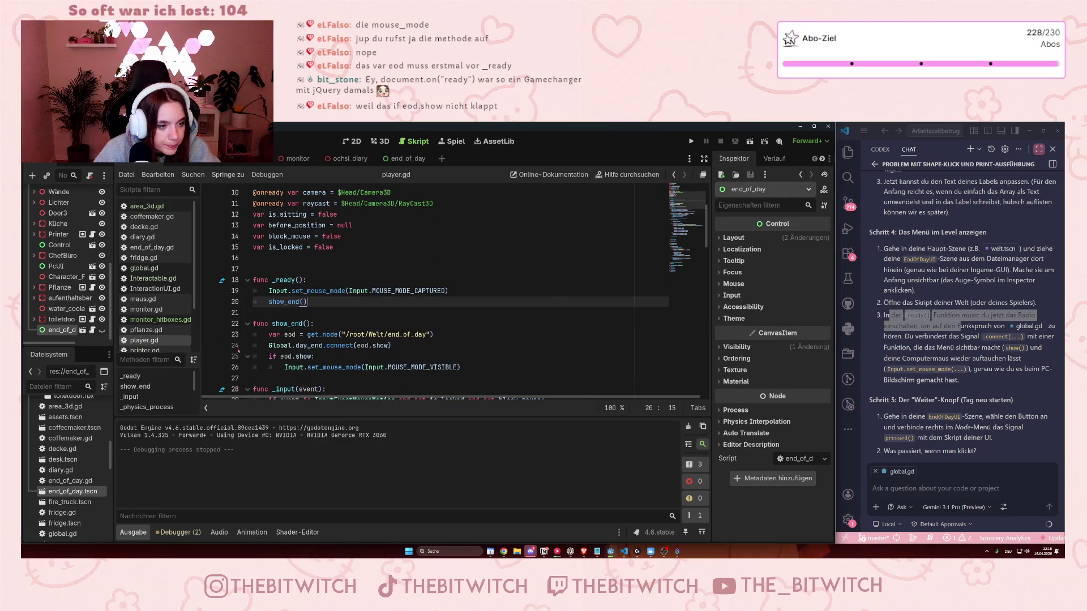
{"action": "left_click", "coordinate": [267, 357]}
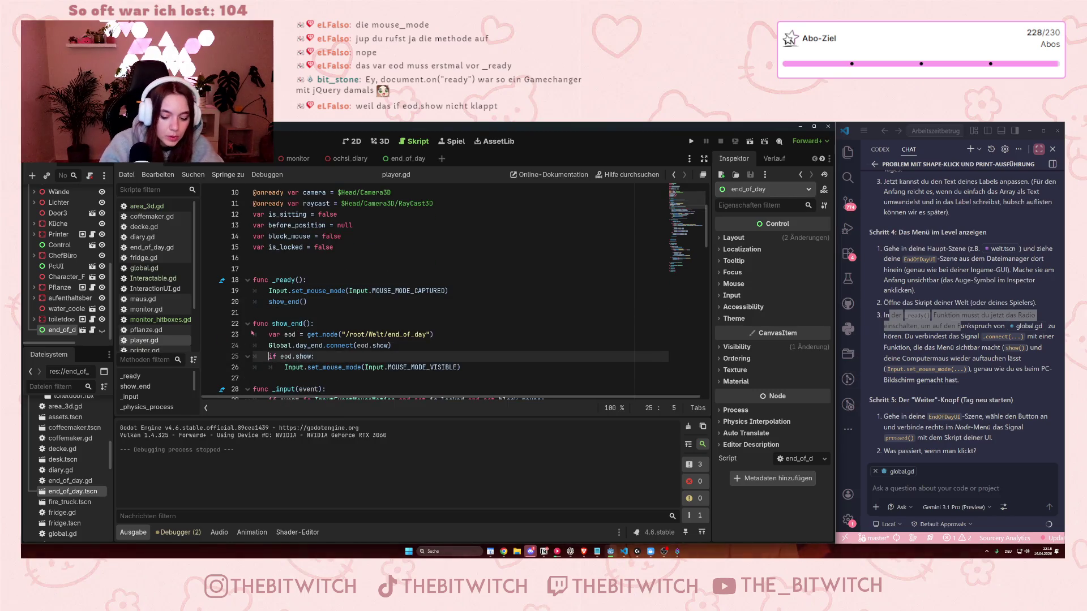
{"action": "type", "text": "#"}
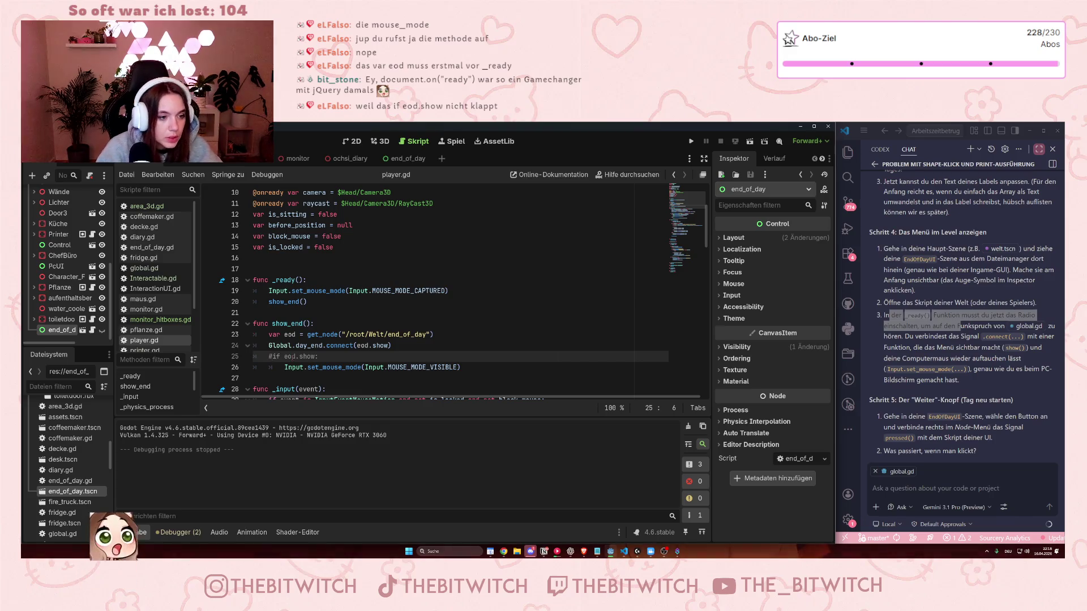
{"action": "left_click", "coordinate": [284, 368]}
{"action": "type", "text": "#"}
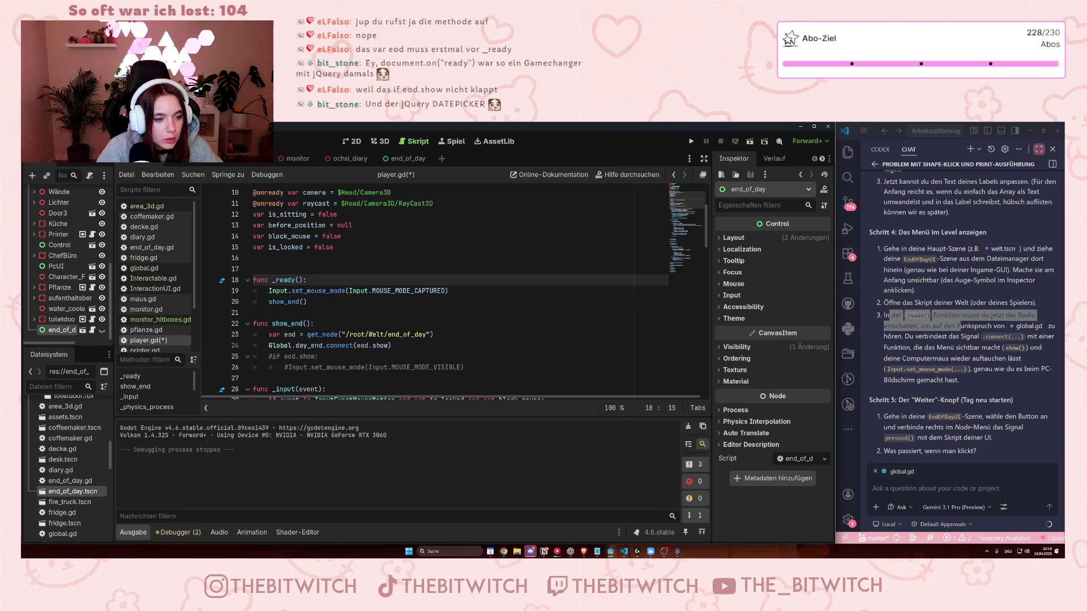
{"action": "key", "text": "ctrl+s"}
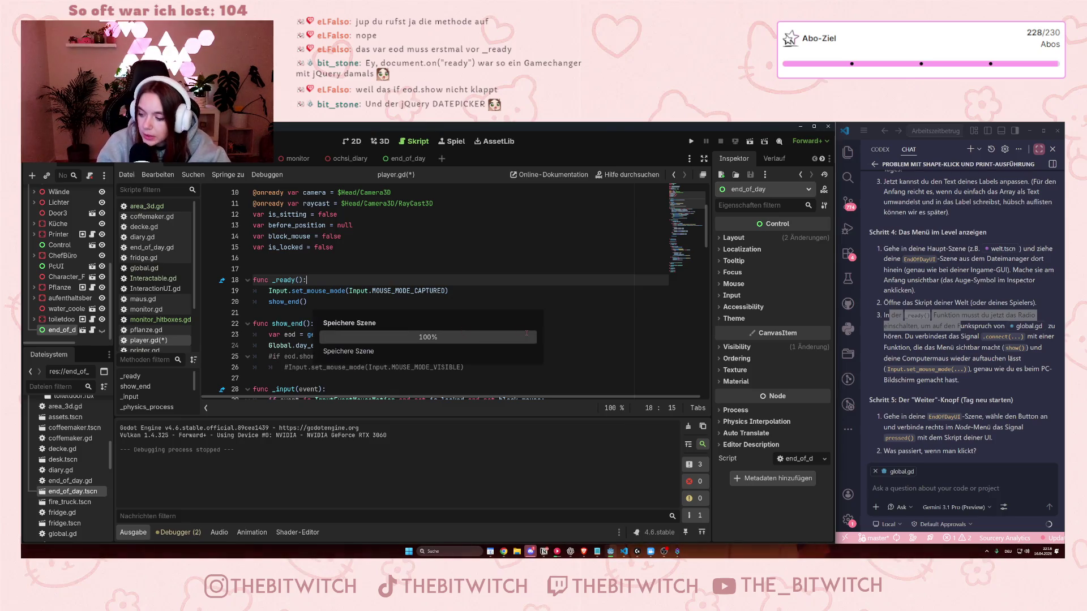